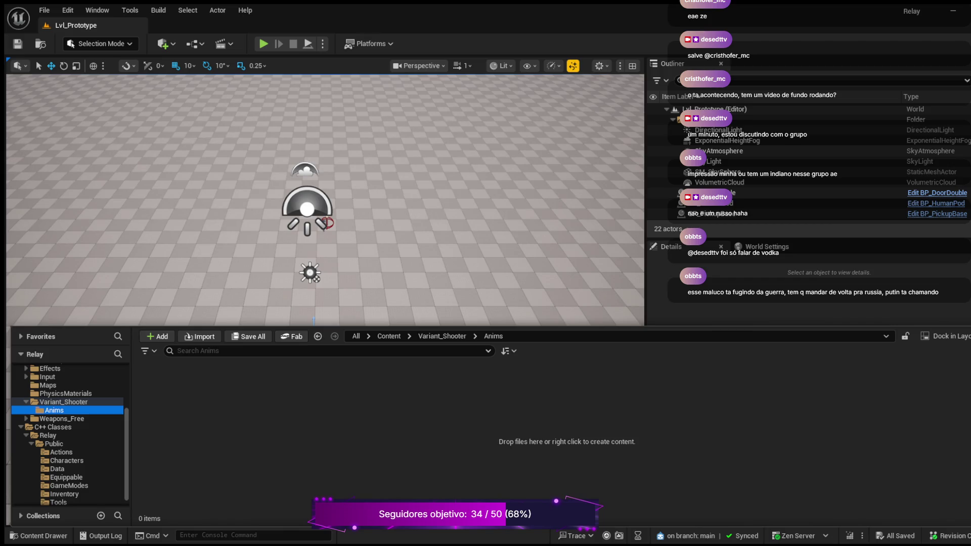
Go up from the empty Anims folder to Variant_Shooter, then open the Characters folder
scroll(66, 435, "up", 3)
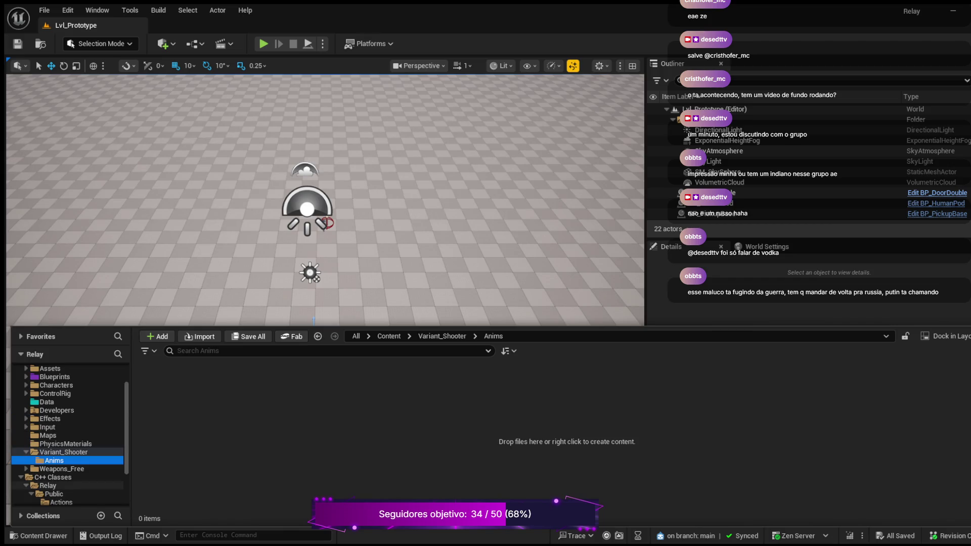
left_click(64, 452)
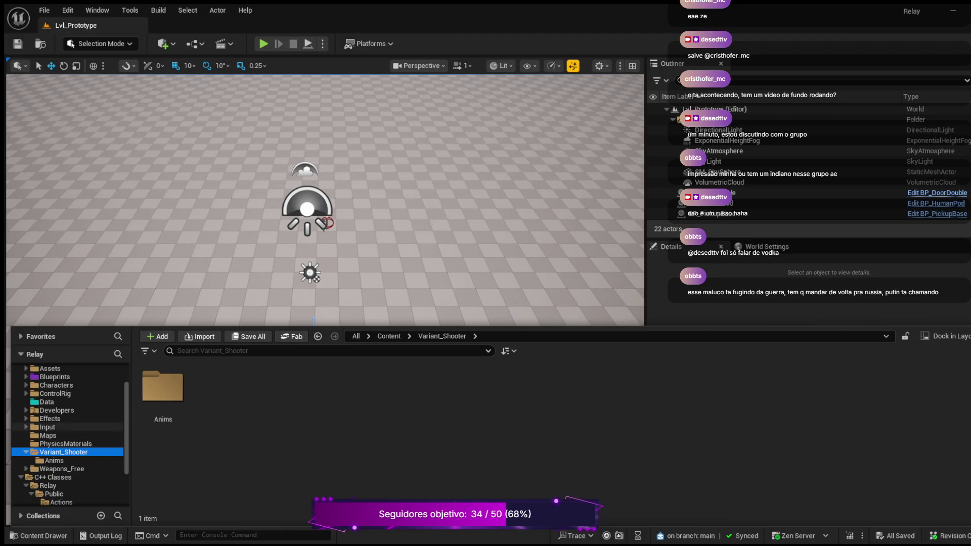
scroll(66, 435, "up", 2)
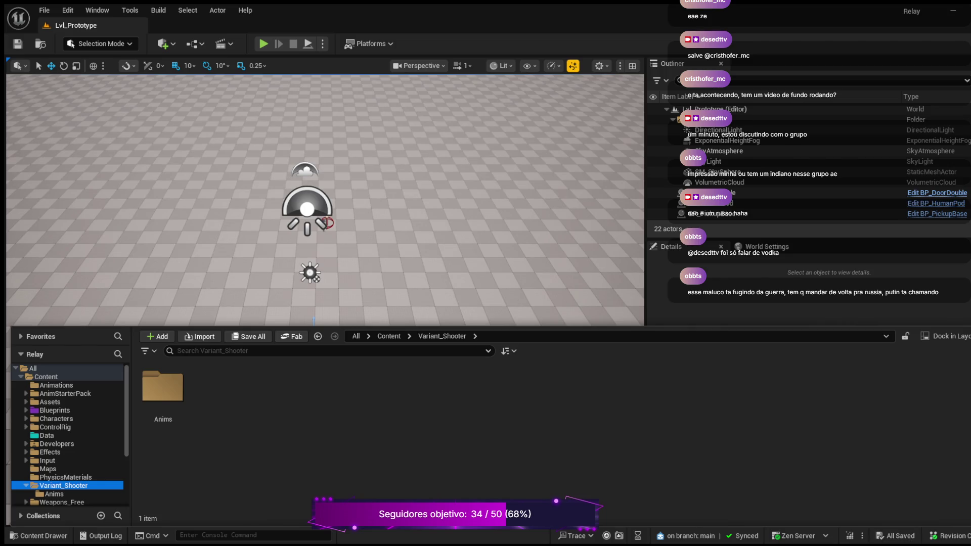
scroll(66, 434, "down", 5)
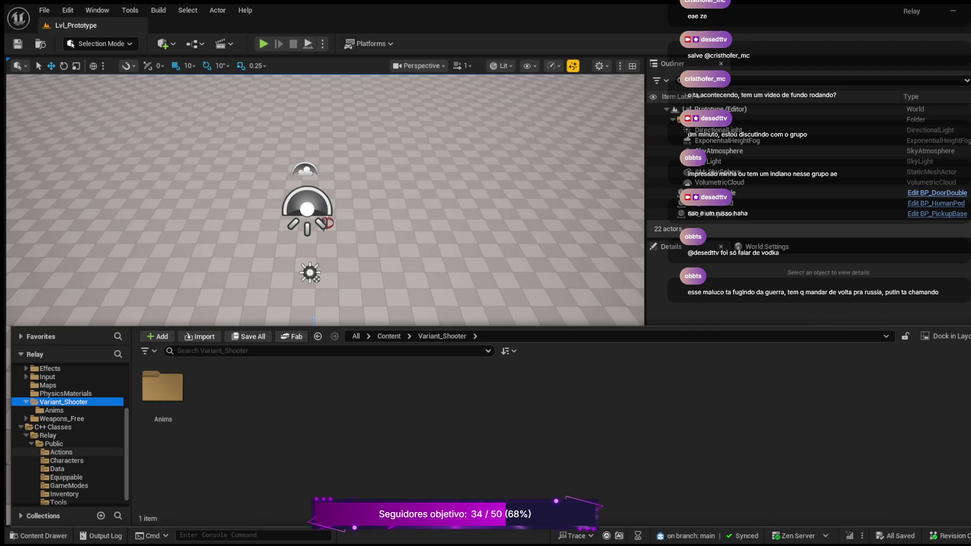
scroll(66, 443, "down", 1)
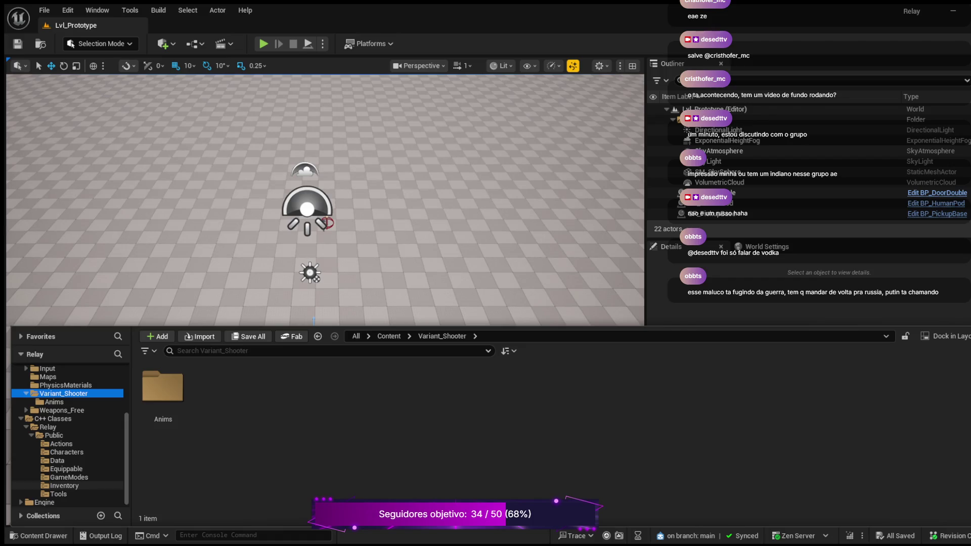
scroll(65, 444, "up", 4)
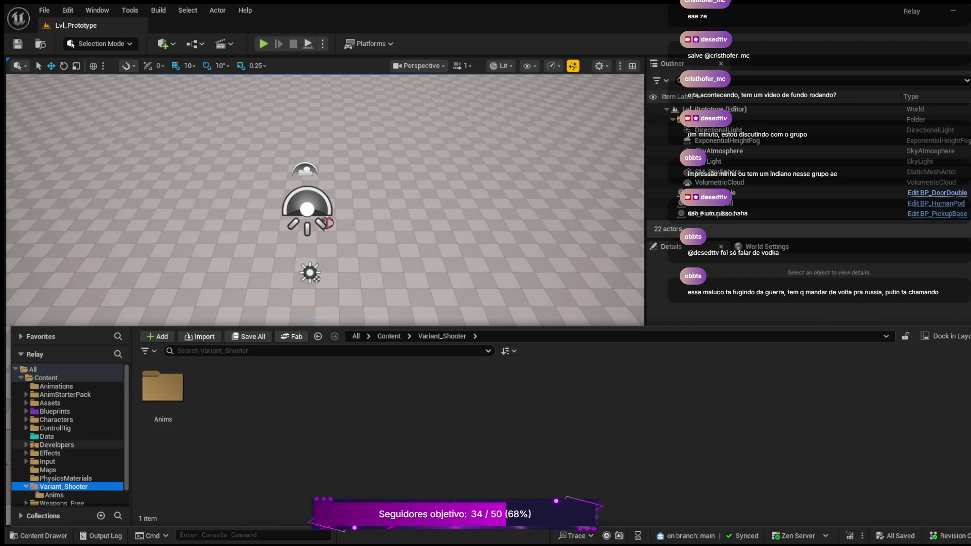
left_click(56, 419)
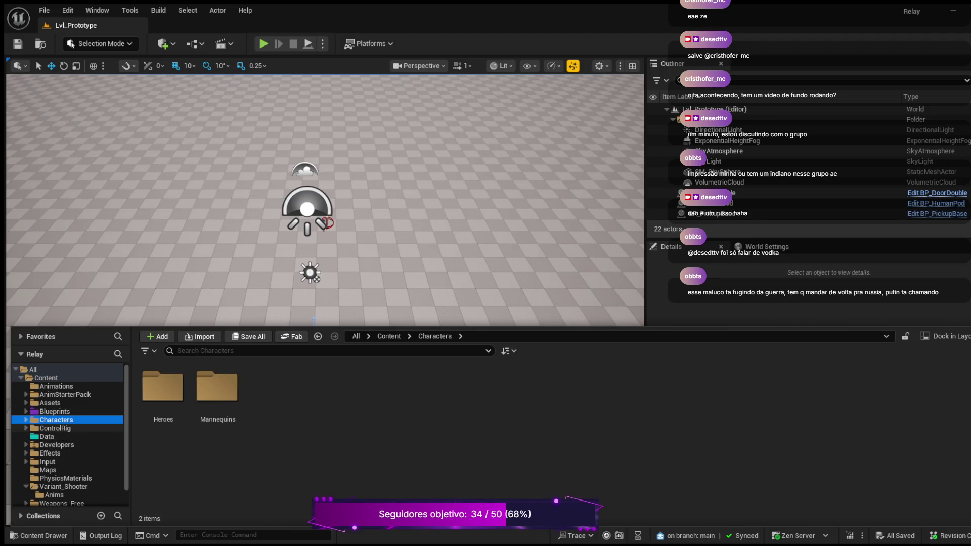
Drill down through Characters > Heroes > Mannequin into the Mannequin Animations folder
key("Right")
key("Down")
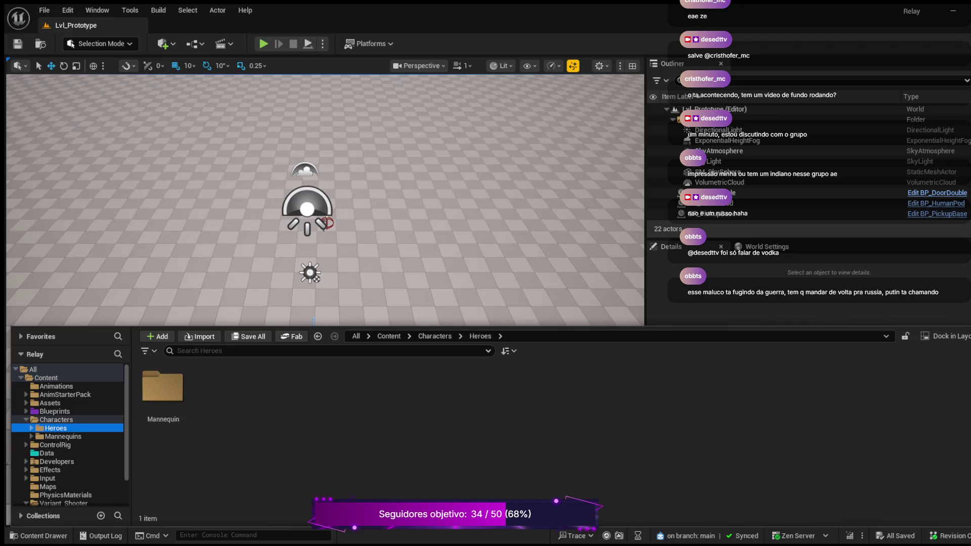
key("Right")
key("Down")
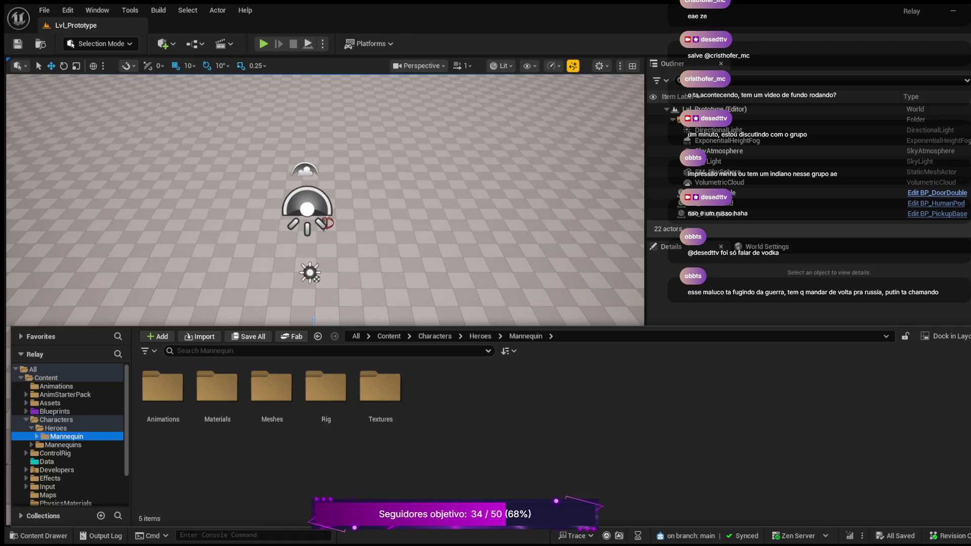
key("Right")
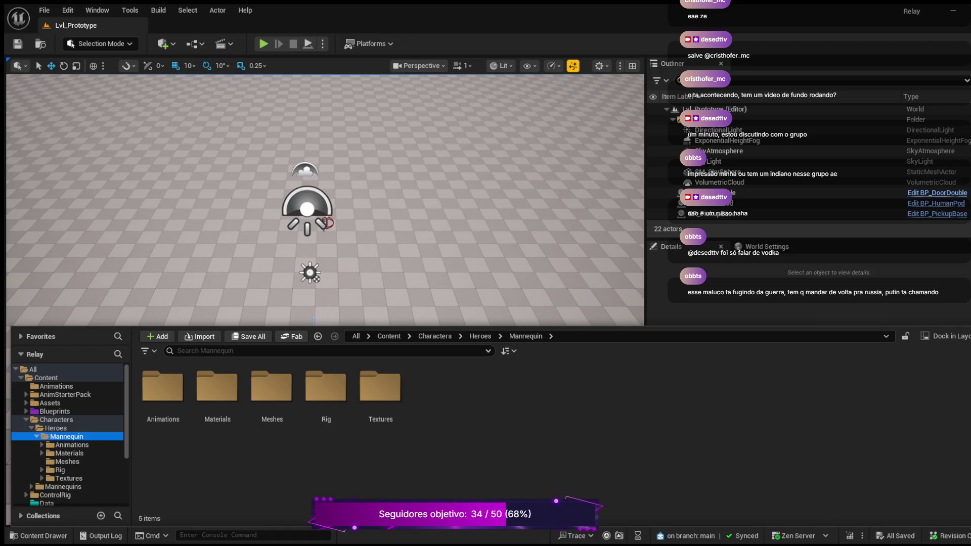
left_click(71, 445)
key("Right")
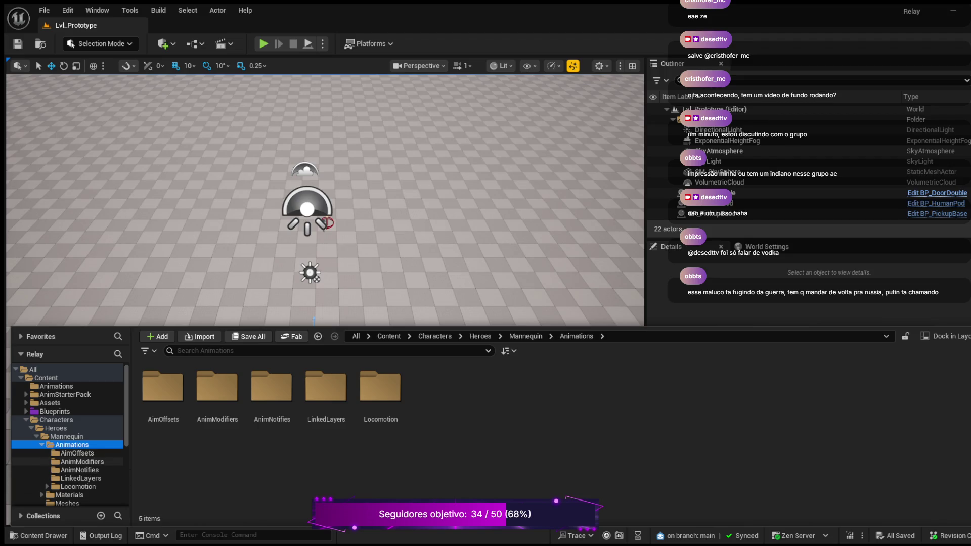
Check the AimOffsets and AnimNotifies subfolders, then open the top-level Content/Animations folder
left_click(82, 461)
left_click(77, 452)
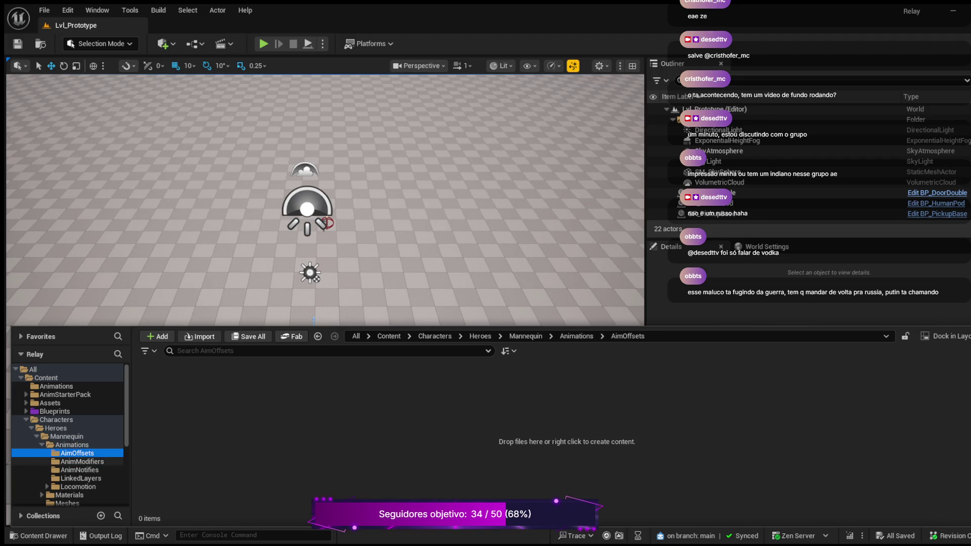
left_click(79, 469)
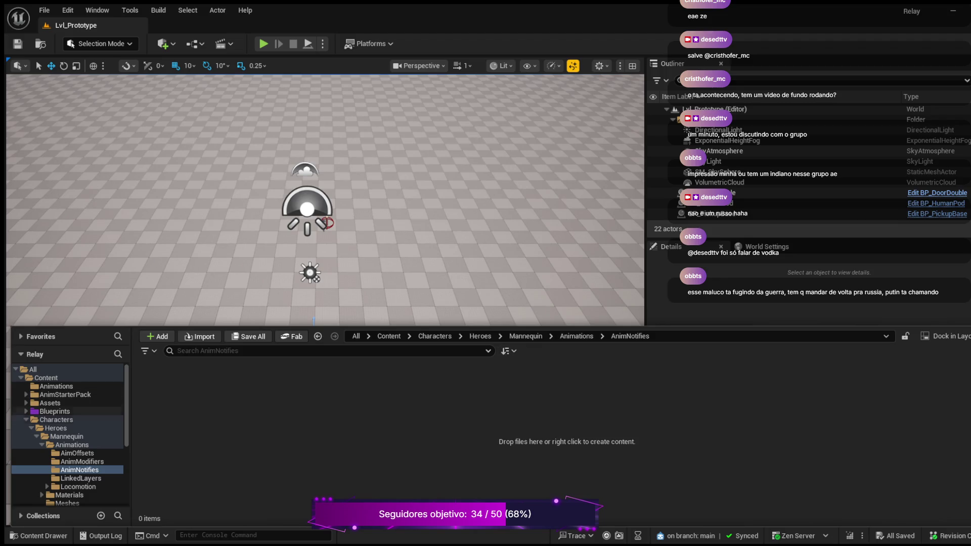
left_click(57, 386)
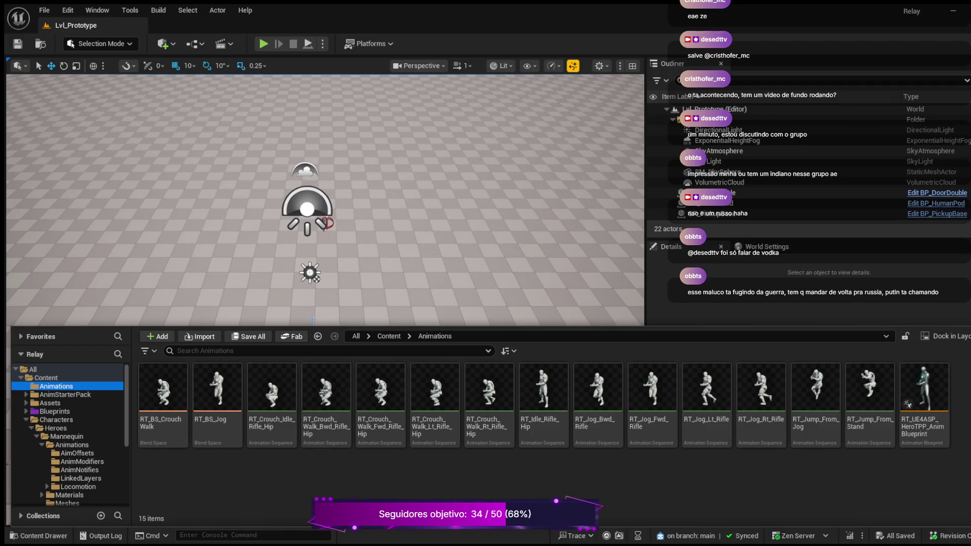
Reopen the Content Drawer, peek into Blueprints' Pickups subfolder, and select BP_MainCharacter
key("ctrl+space")
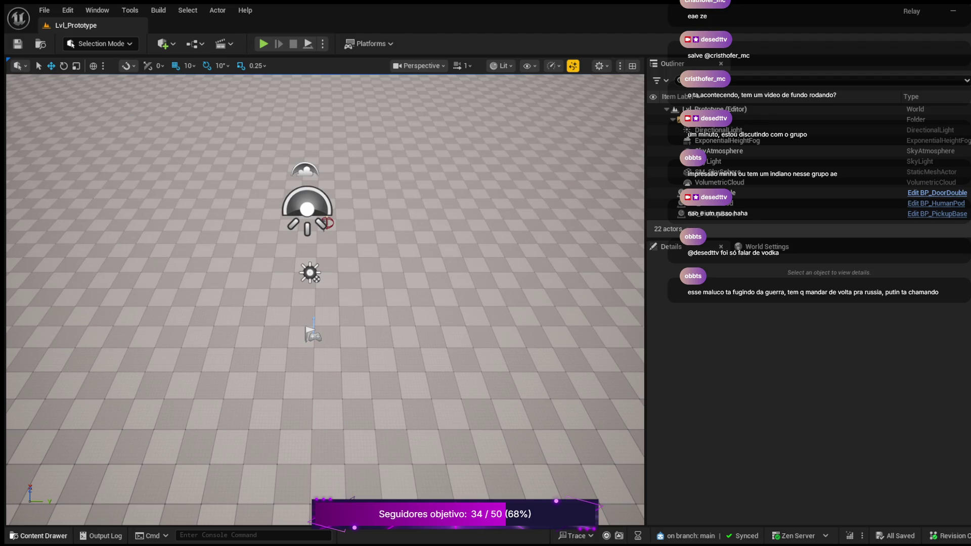
key("ctrl+space")
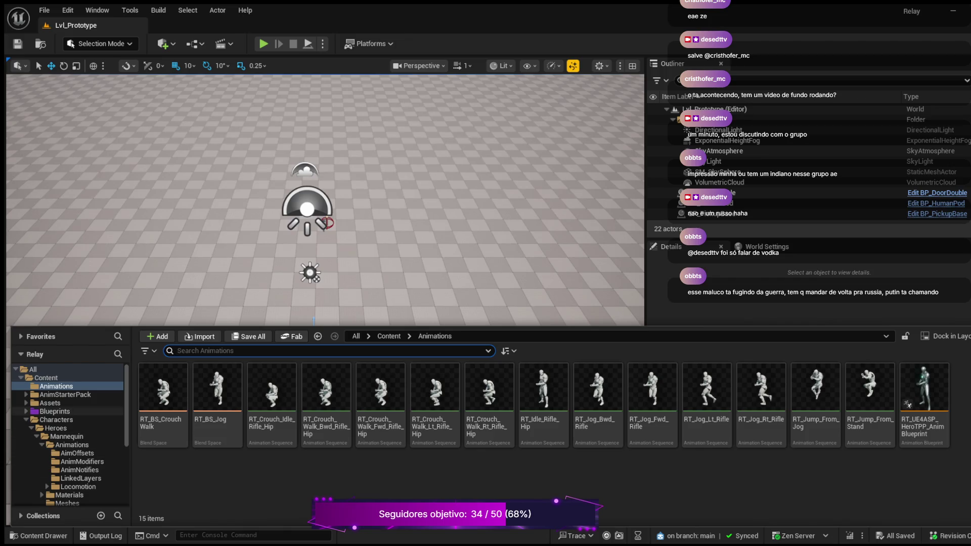
left_click(55, 411)
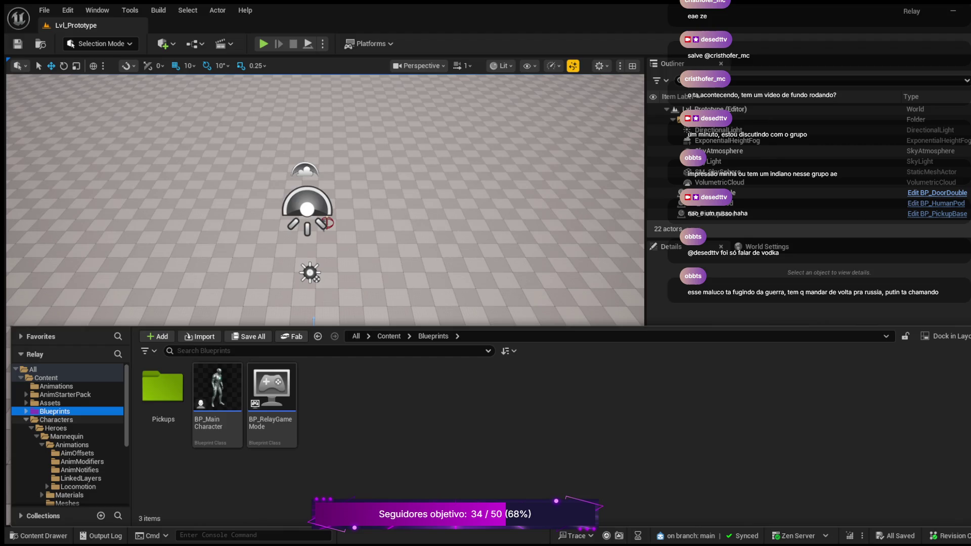
left_click(26, 411)
double_click(162, 387)
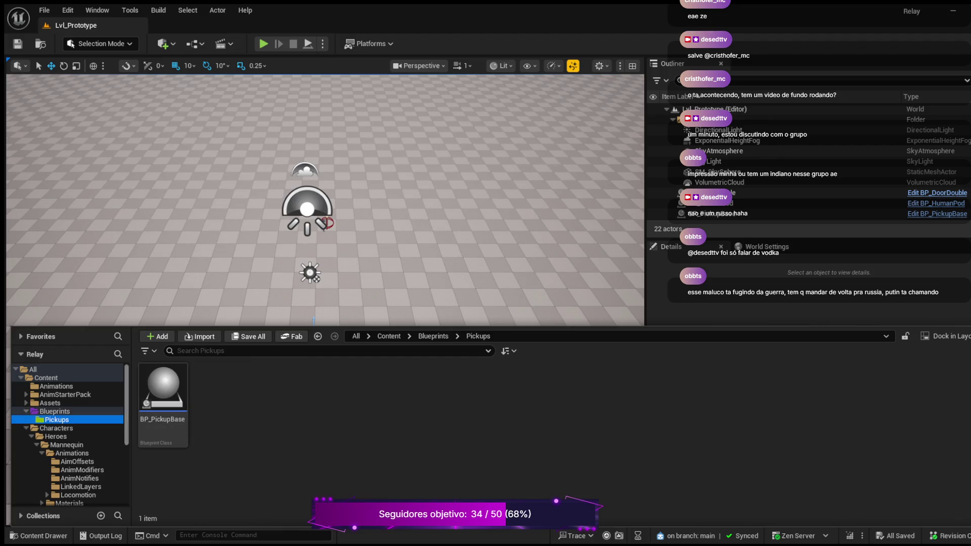
key("alt+Left")
left_click(217, 395)
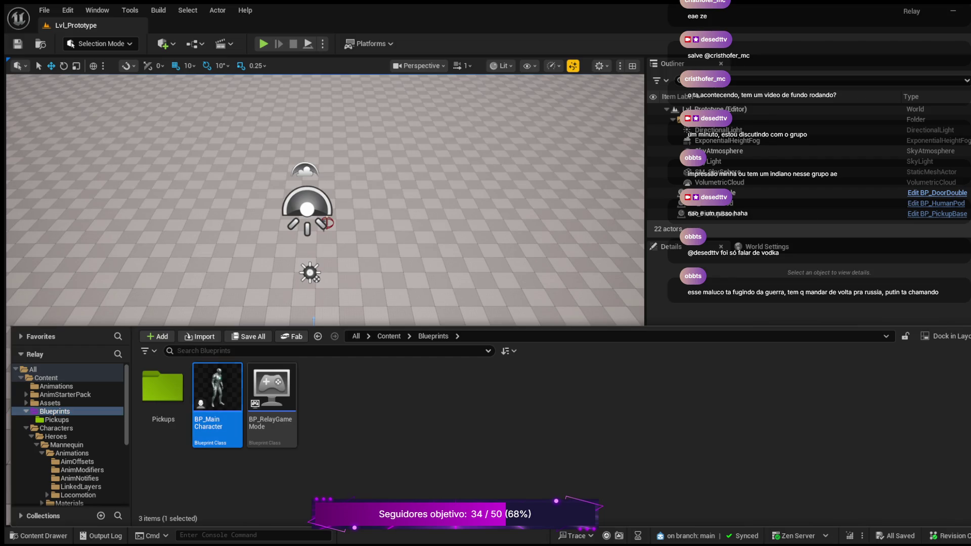
left_click(72, 453)
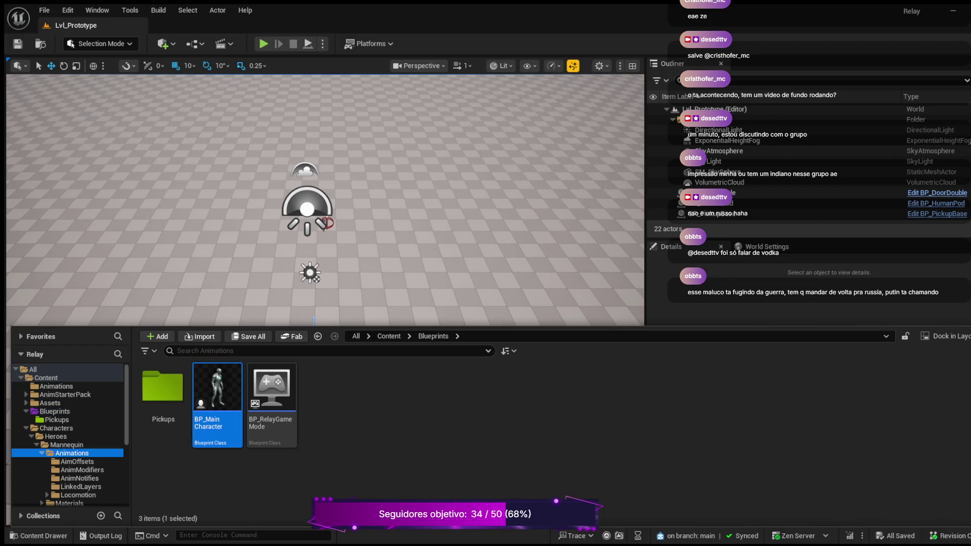
Look through the Mannequin Animations subfolders: AimOffsets, AnimModifiers, AnimNotifies, LinkedLayers, Locomotion, Pistol, Rifle, Shotgun
left_click(82, 469)
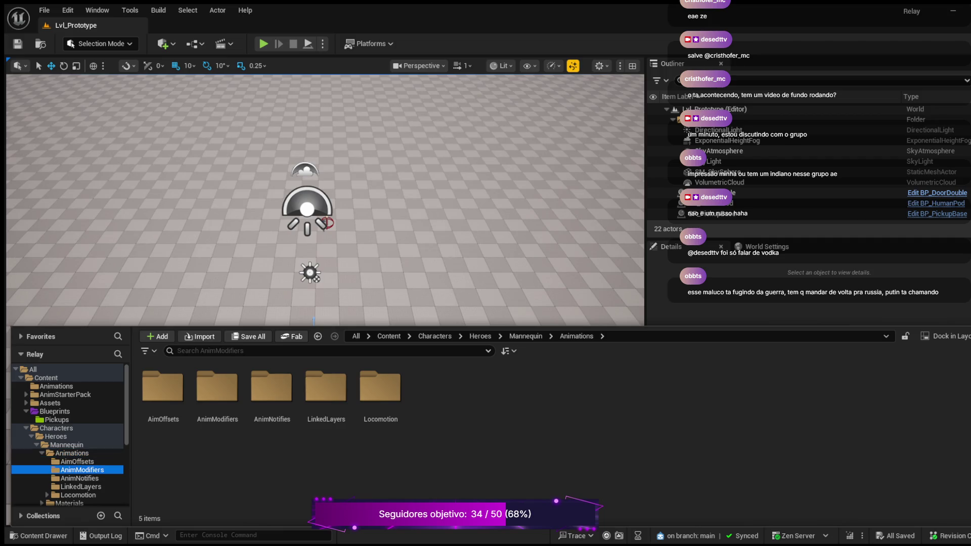
left_click(77, 461)
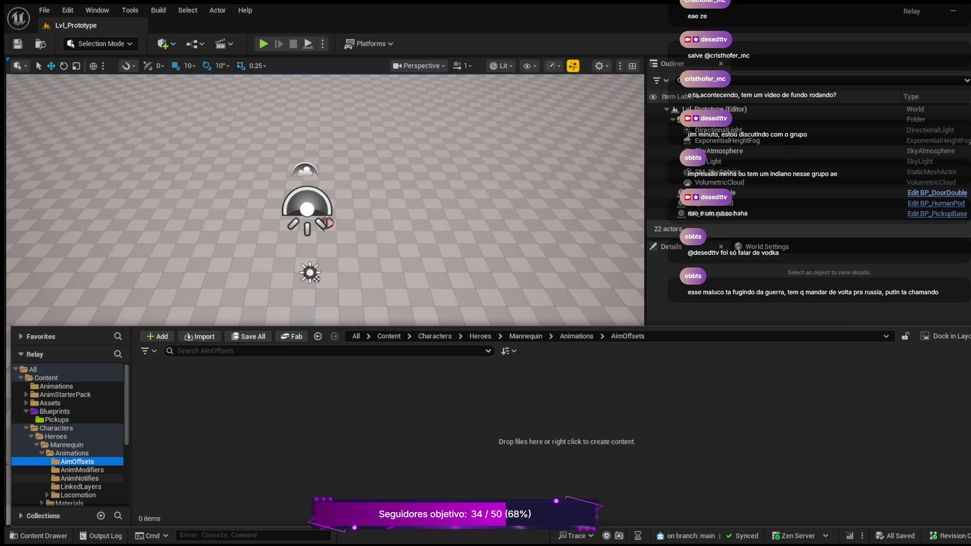
left_click(82, 470)
left_click(79, 478)
left_click(81, 486)
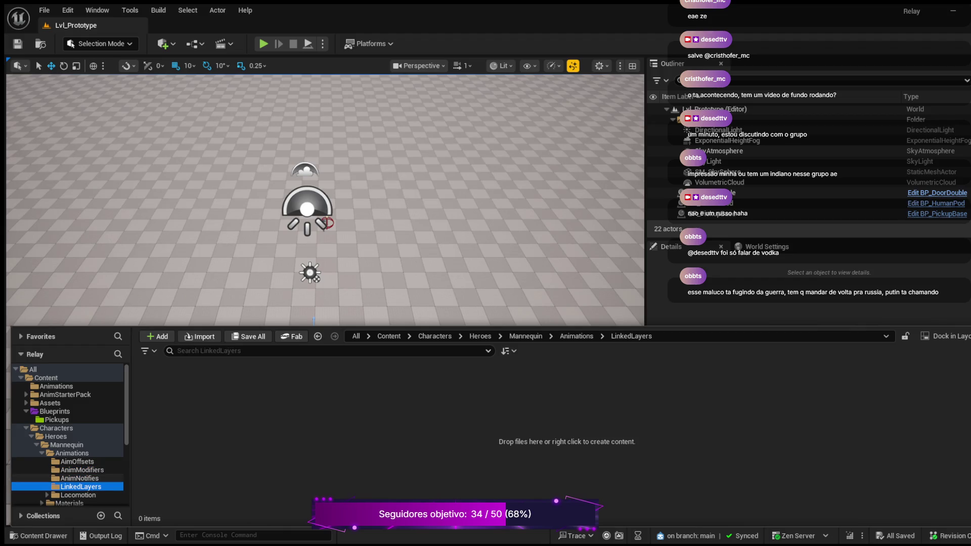
scroll(76, 478, "down", 1)
left_click(79, 478)
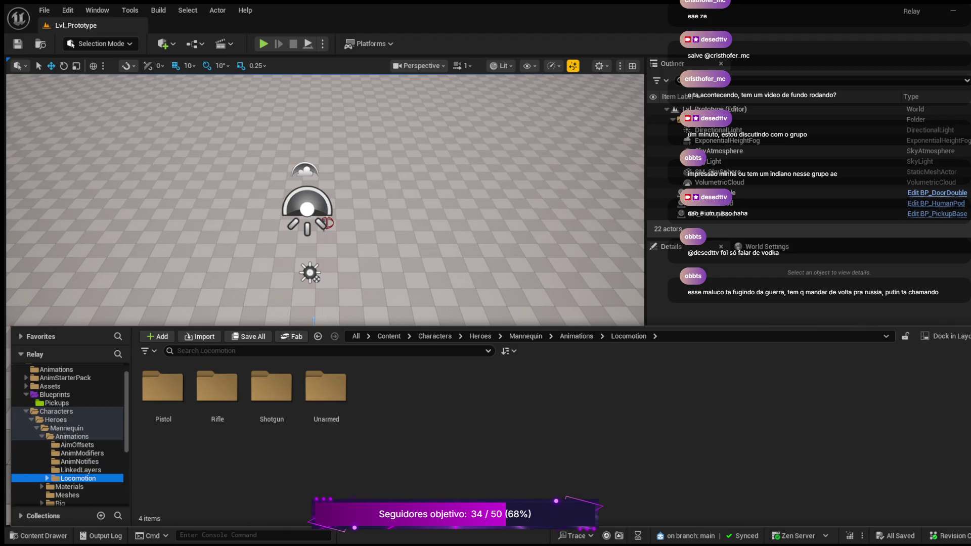
left_click(81, 470)
left_click(75, 486)
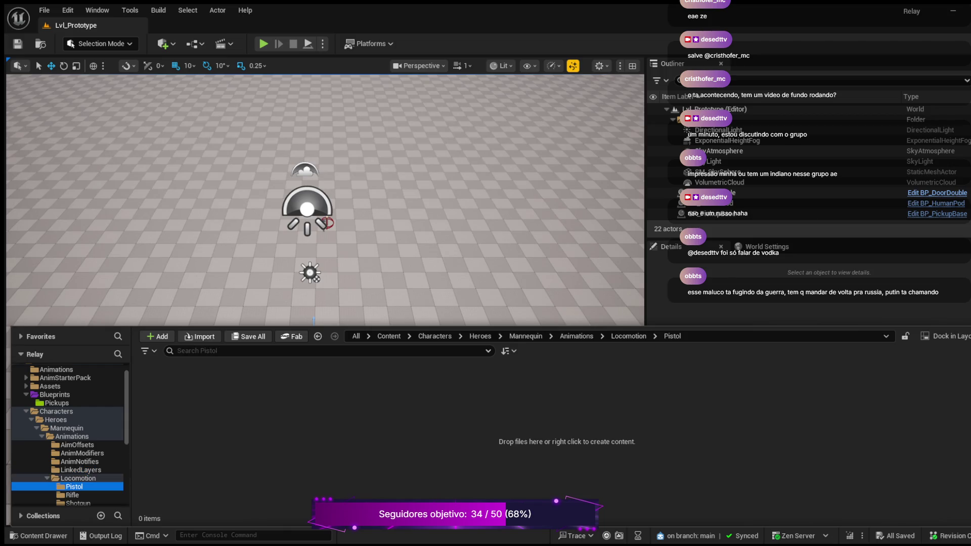
scroll(68, 435, "down", 2)
left_click(72, 462)
left_click(76, 470)
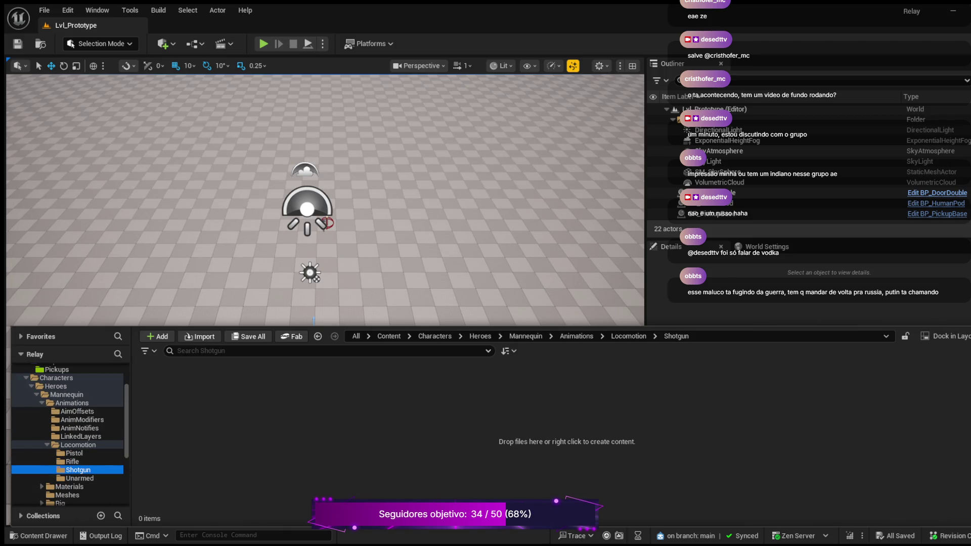
scroll(69, 435, "down", 5)
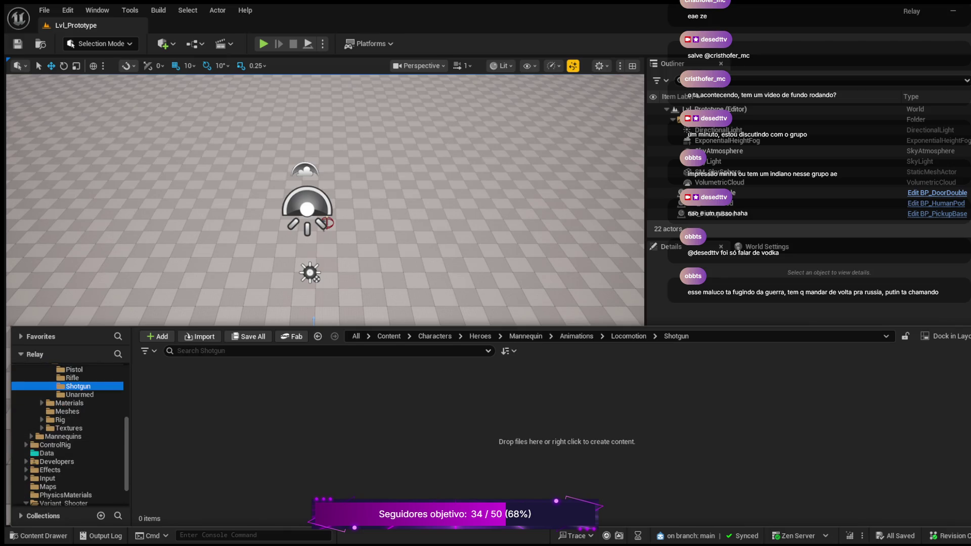
scroll(69, 434, "down", 2)
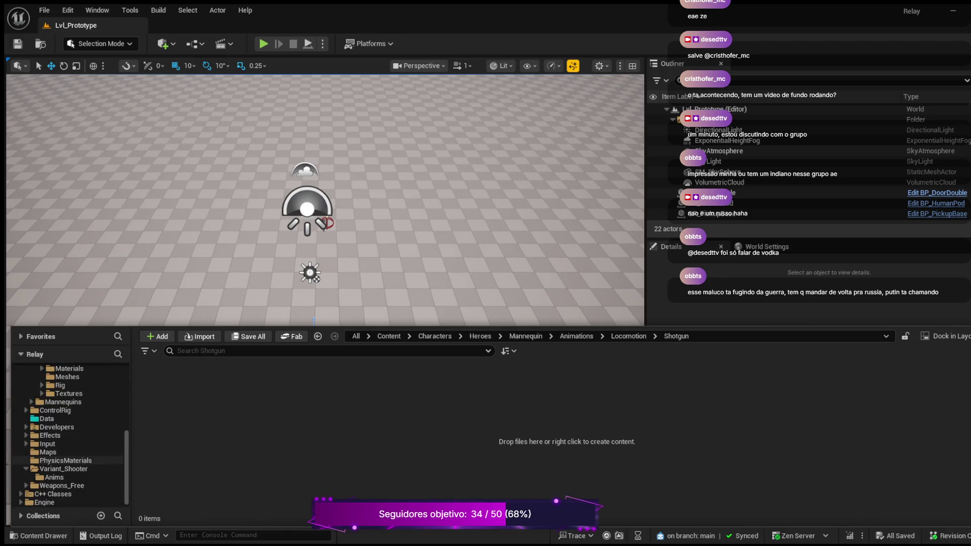
Move on to AnimStarterPack and Content/Animations, then open RT_UE4ASP_HeroTPP_AnimBlueprint
left_click(54, 476)
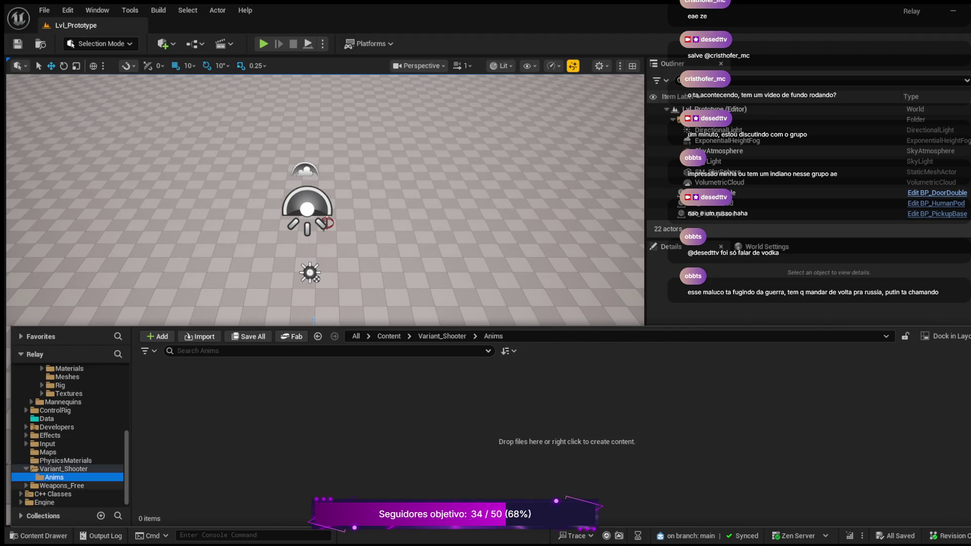
scroll(68, 460, "up", 2)
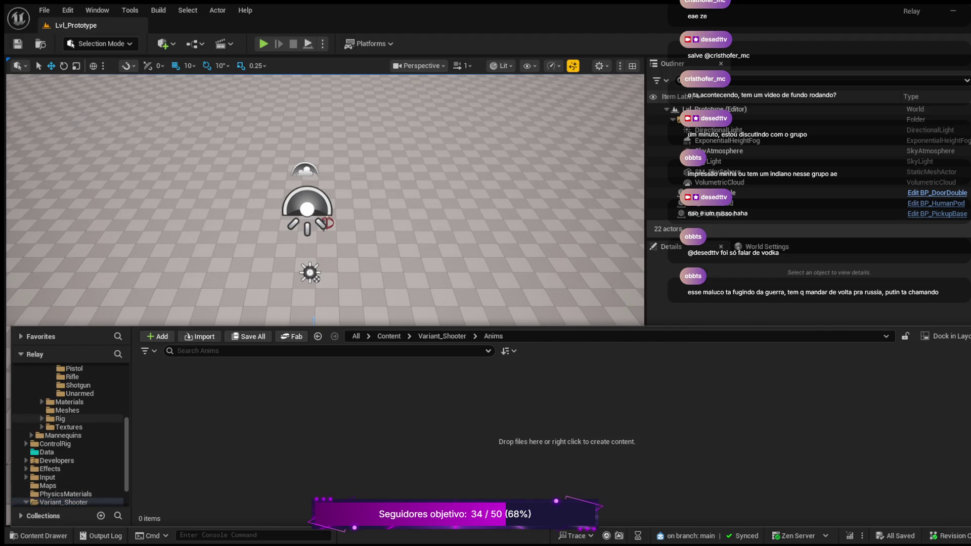
scroll(68, 435, "up", 4)
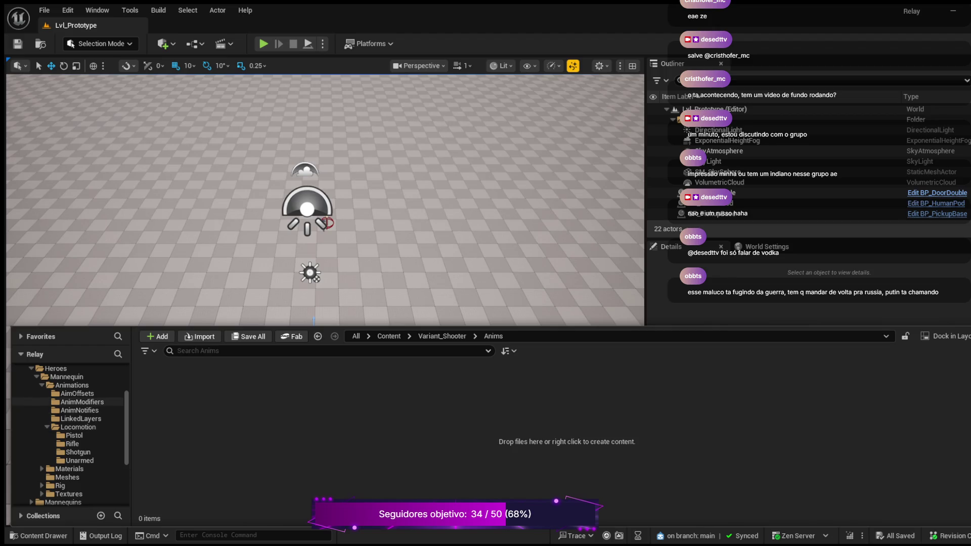
left_click(77, 393)
left_click(82, 402)
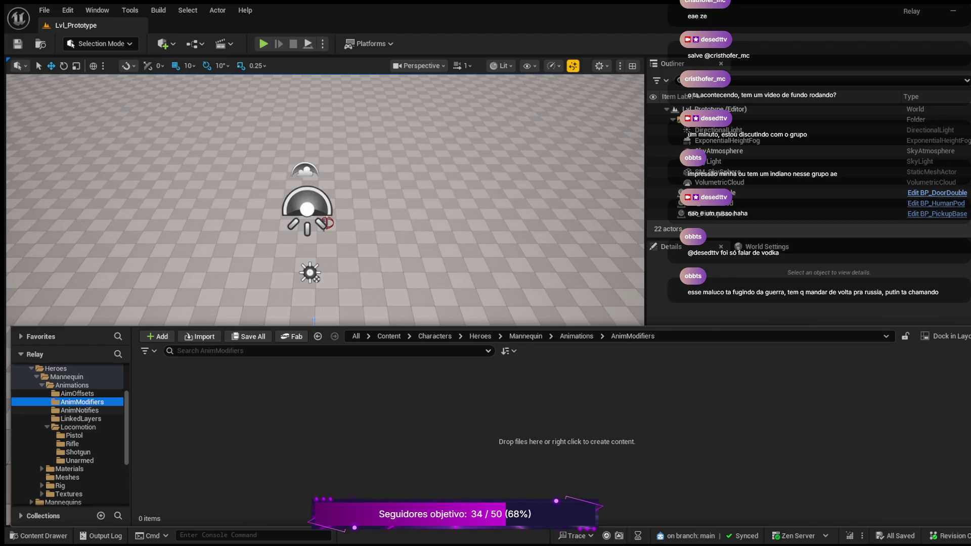
scroll(69, 435, "up", 3)
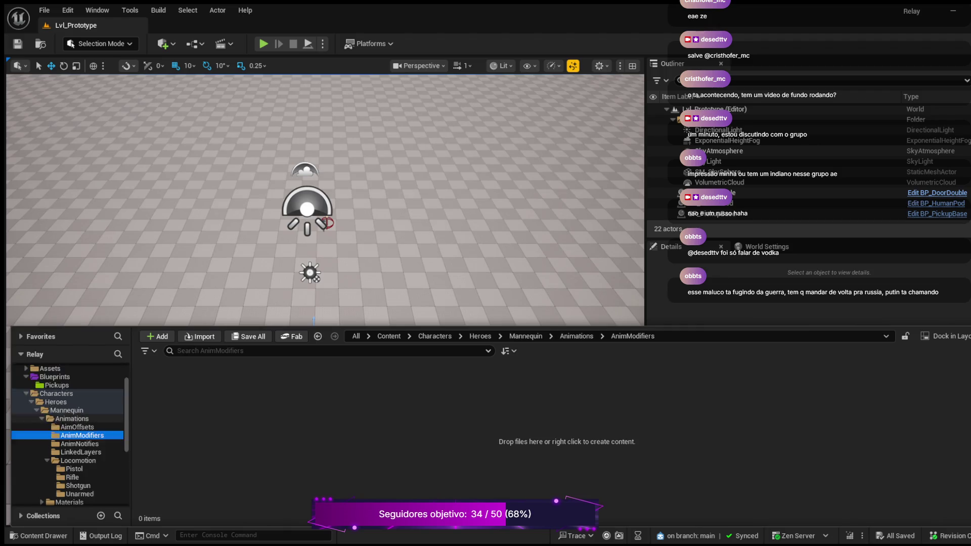
left_click(64, 377)
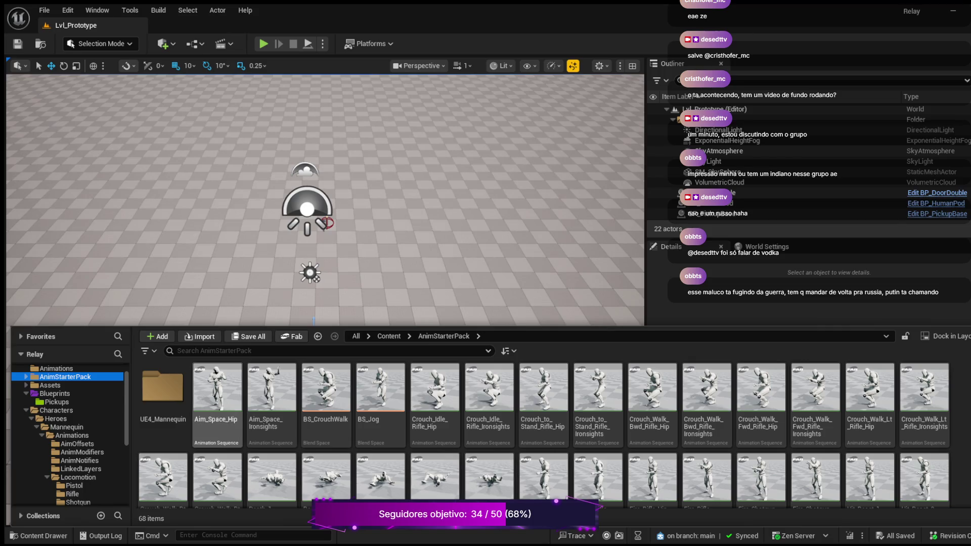
left_click(56, 368)
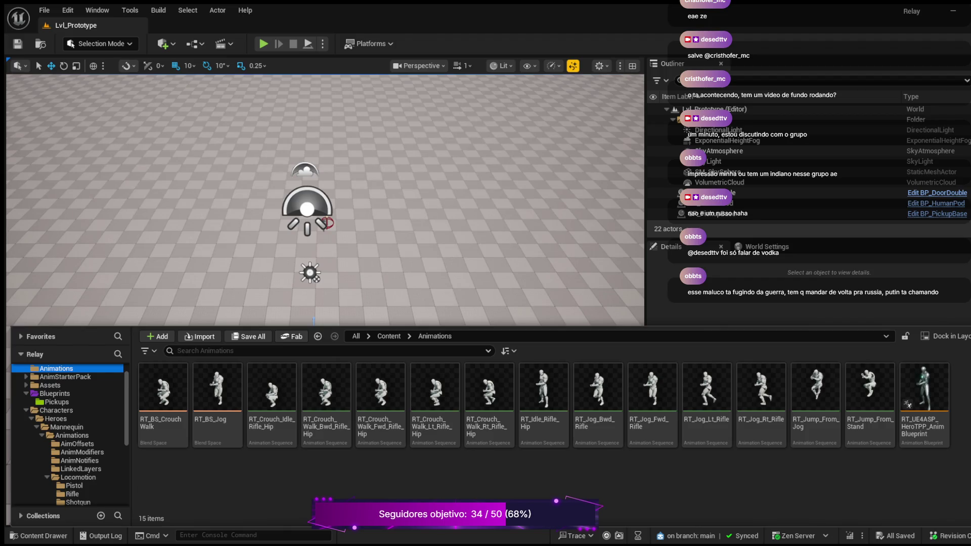
left_click(908, 405)
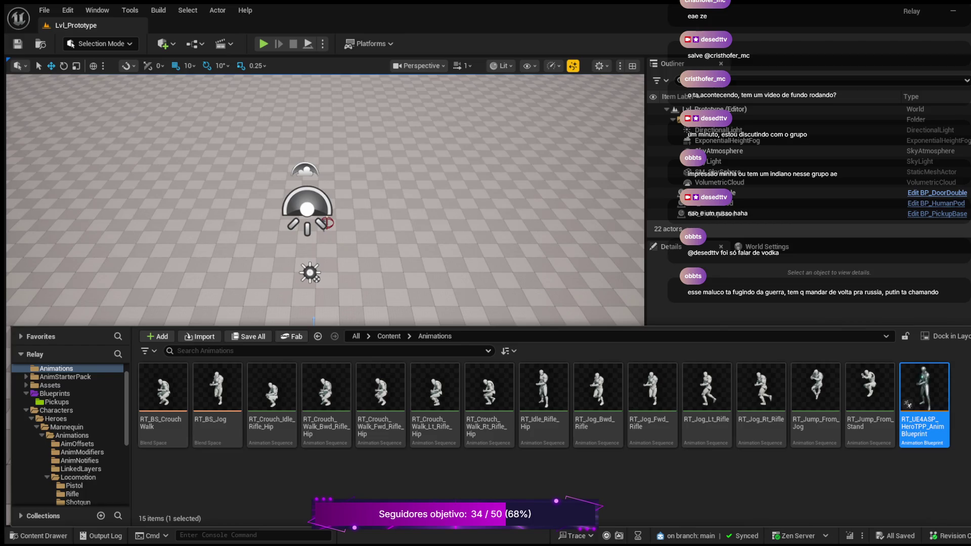
key("ctrl+space")
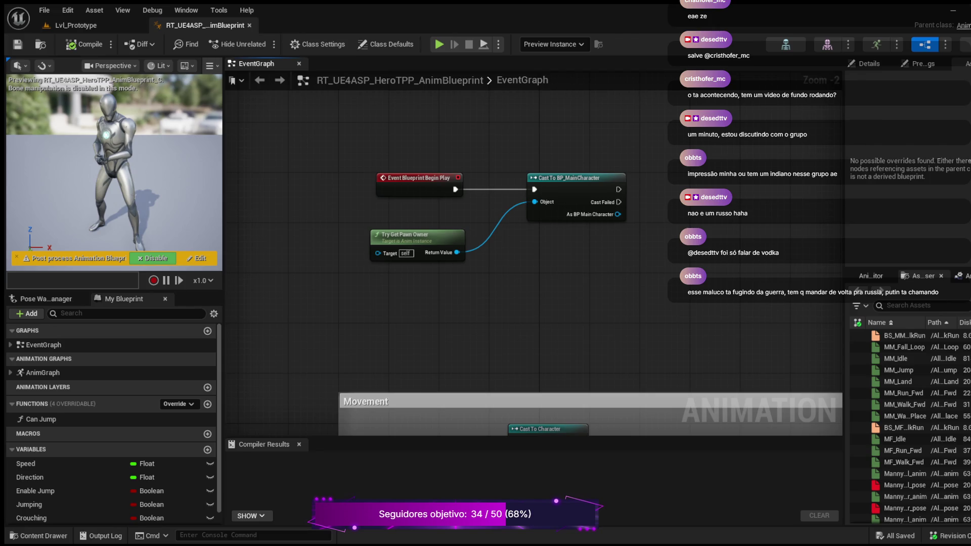
Pan the EventGraph back to the Begin Play and Cast To BP_MainCharacter nodes, then wire from the cast's exec output
mouse_move(499, 294)
left_mouse_down()
mouse_move(444, 292)
mouse_move(455, 223)
left_mouse_up()
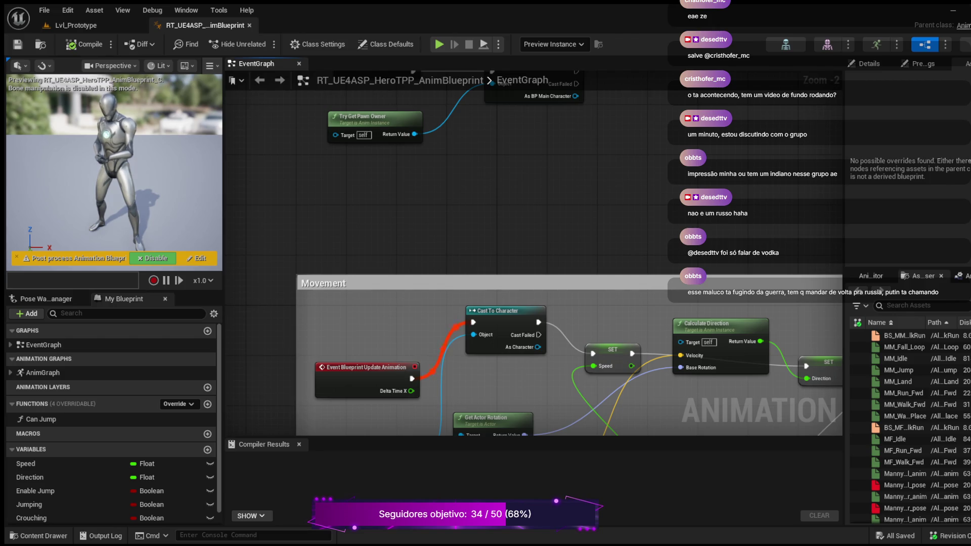
mouse_move(642, 141)
left_mouse_down()
mouse_move(553, 205)
mouse_move(517, 262)
left_mouse_up()
left_click_drag(471, 196, 559, 183)
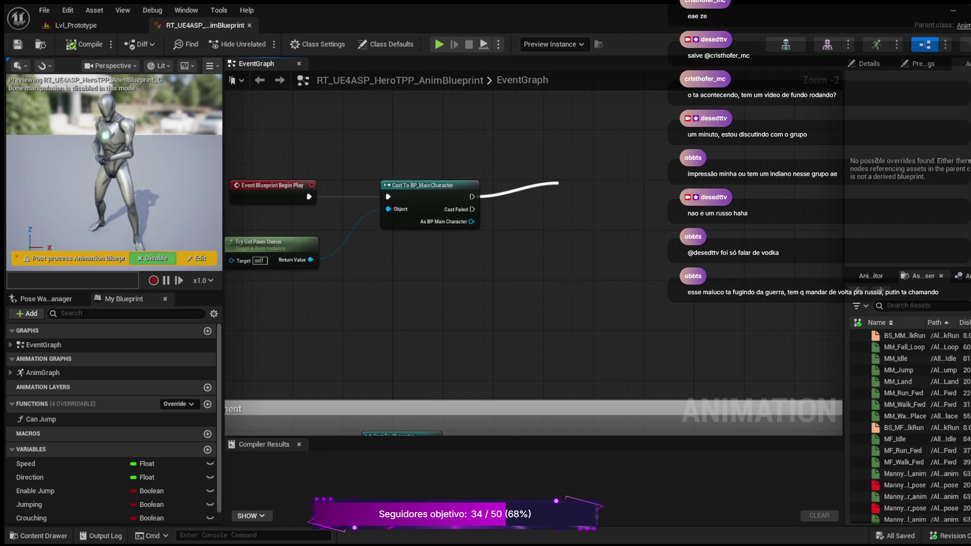
Drop the stray exec wires and promote the As BP Main Character output to a variable SET node
left_click_drag(558, 183, 472, 196)
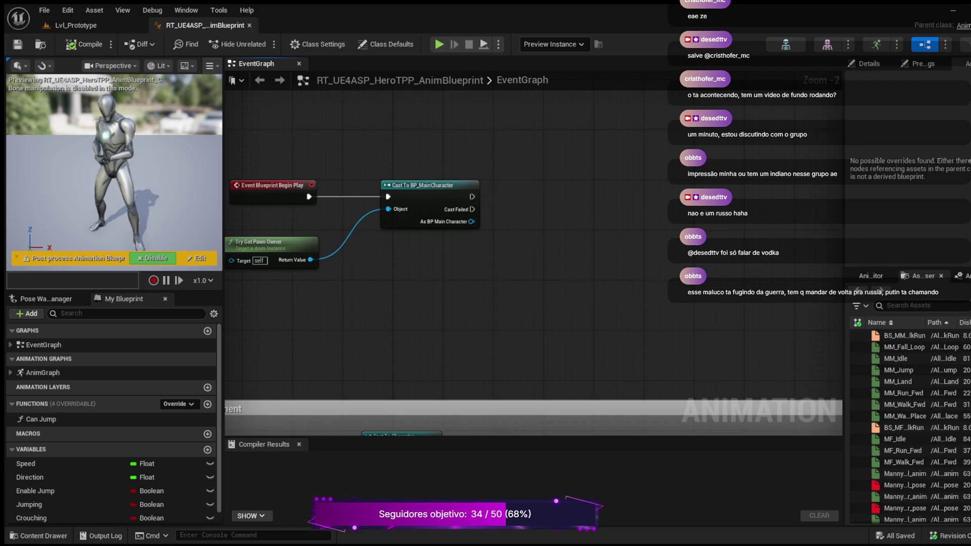
mouse_move(472, 197)
left_mouse_down()
mouse_move(511, 184)
mouse_move(521, 165)
left_mouse_up()
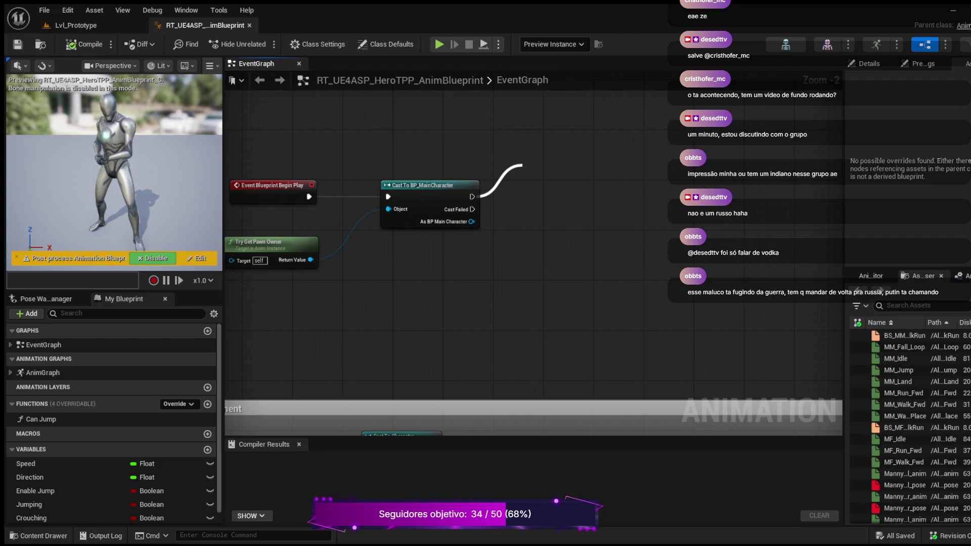
left_click_drag(523, 164, 471, 197)
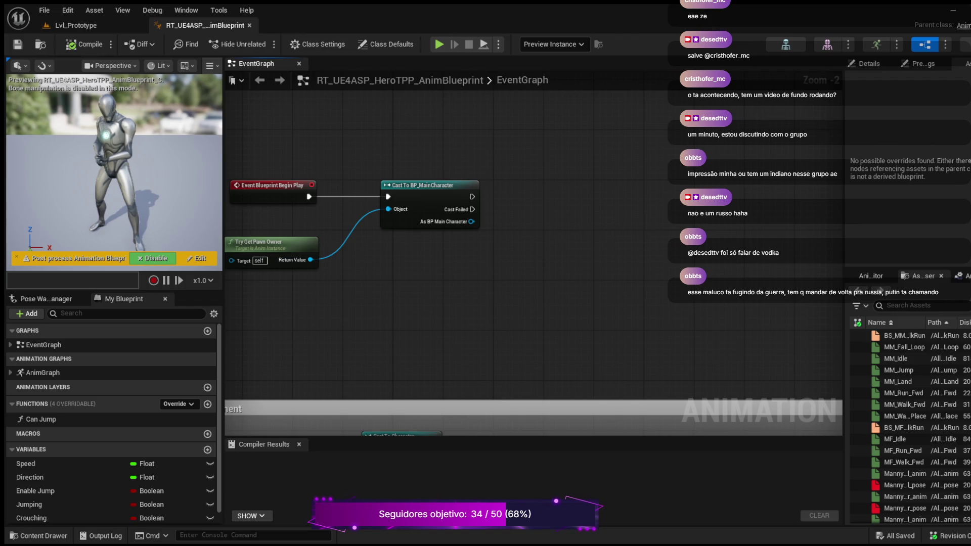
mouse_move(471, 221)
left_mouse_down()
mouse_move(544, 197)
mouse_move(540, 190)
left_mouse_up()
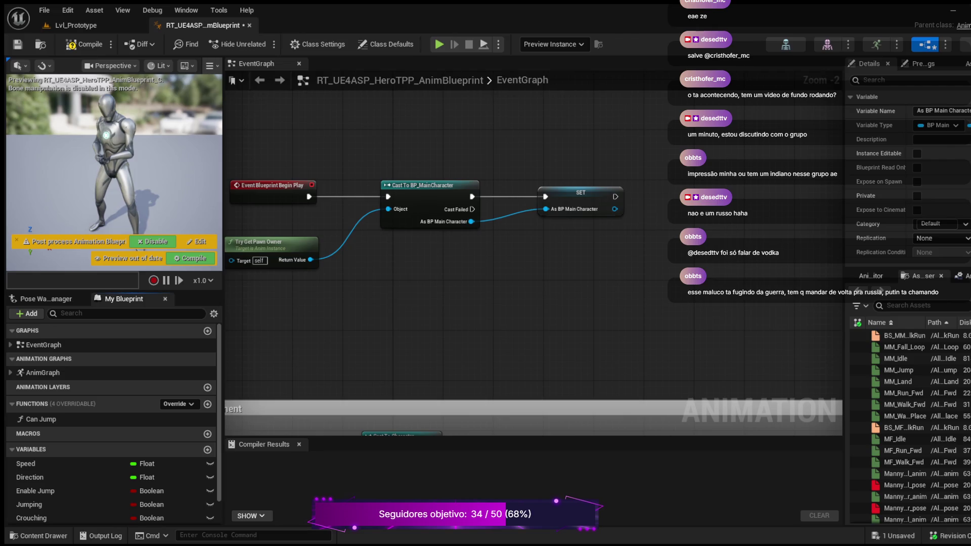
left_click_drag(498, 126, 621, 261)
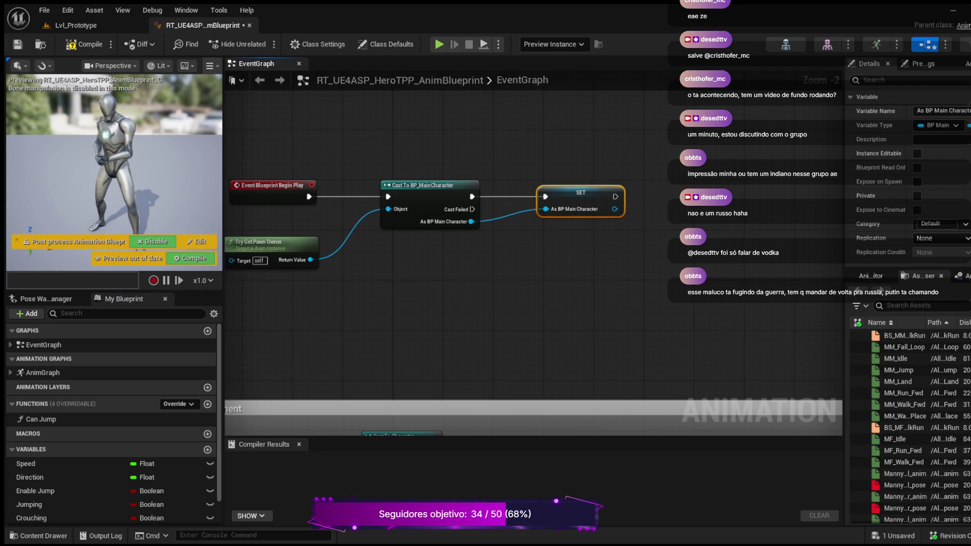
Delete the SET node and its wires from the Event Graph
key("Delete")
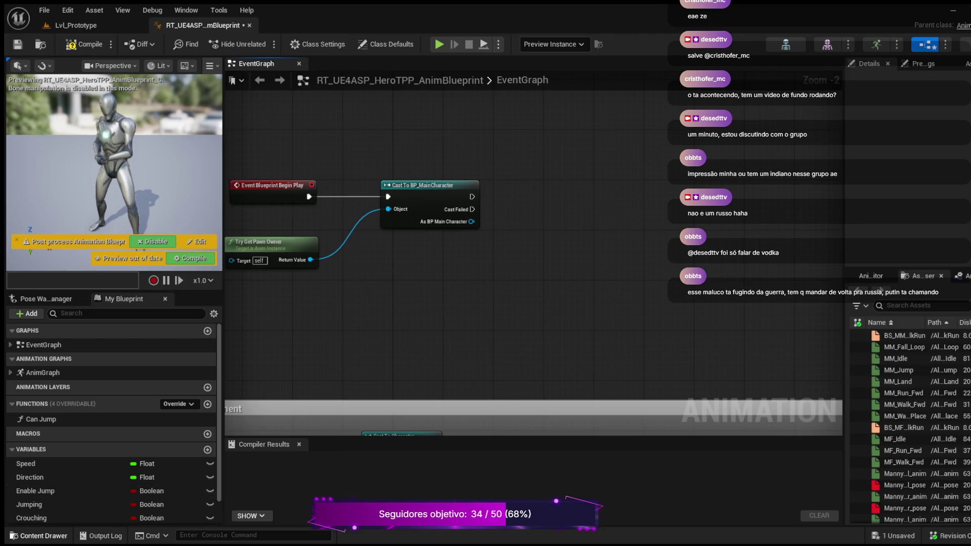
key("ctrl+space")
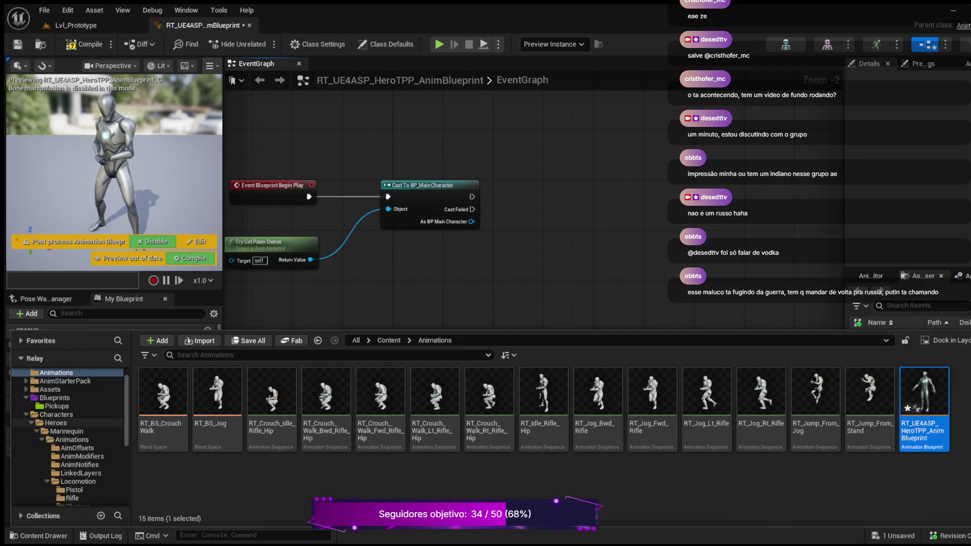
Scroll the folder tree and open Variant_Shooter's empty Anims subfolder
scroll(71, 423, "down", 5)
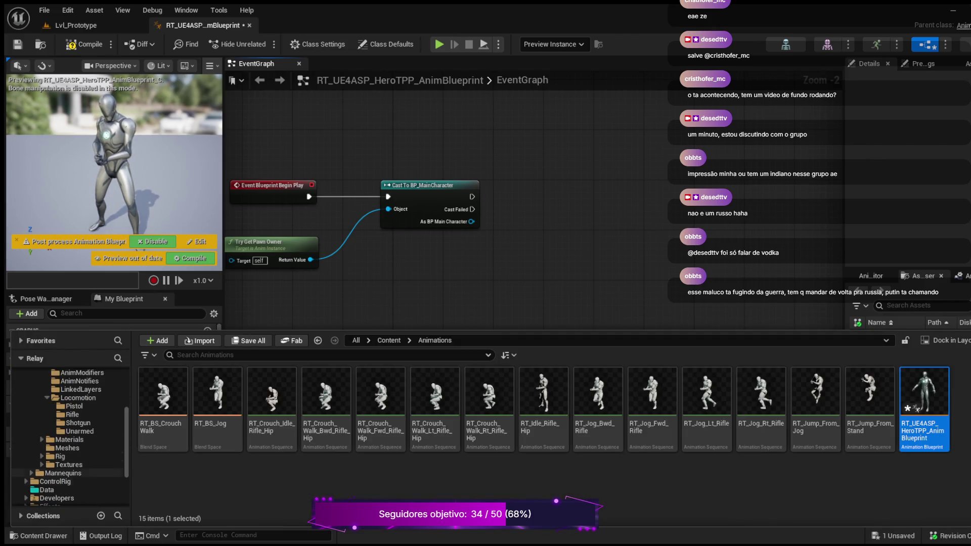
scroll(71, 435, "down", 3)
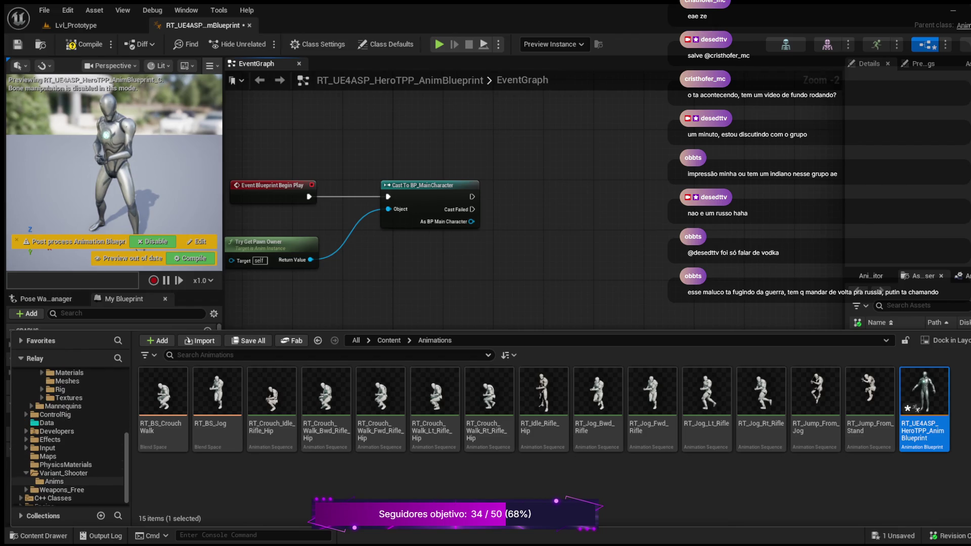
left_click(63, 473)
left_click(54, 481)
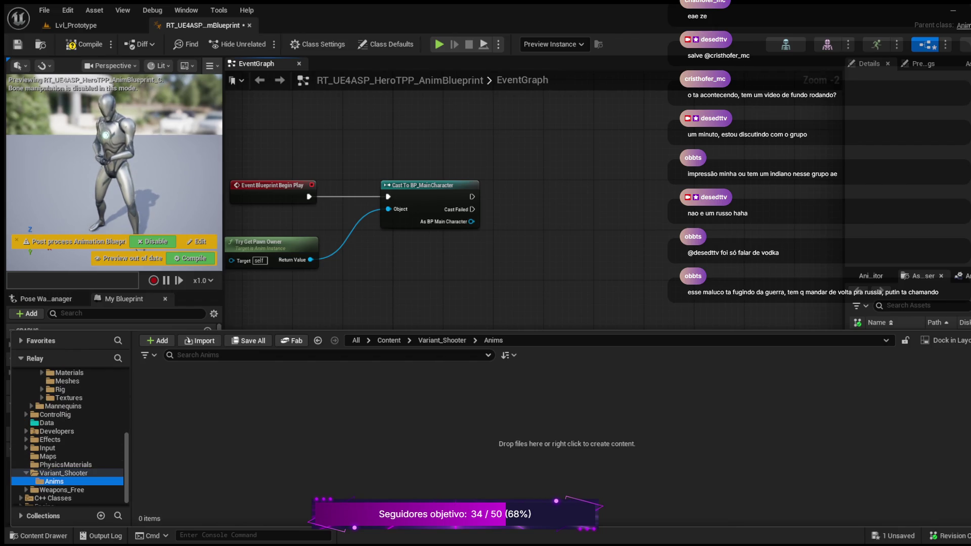
scroll(68, 434, "up", 10)
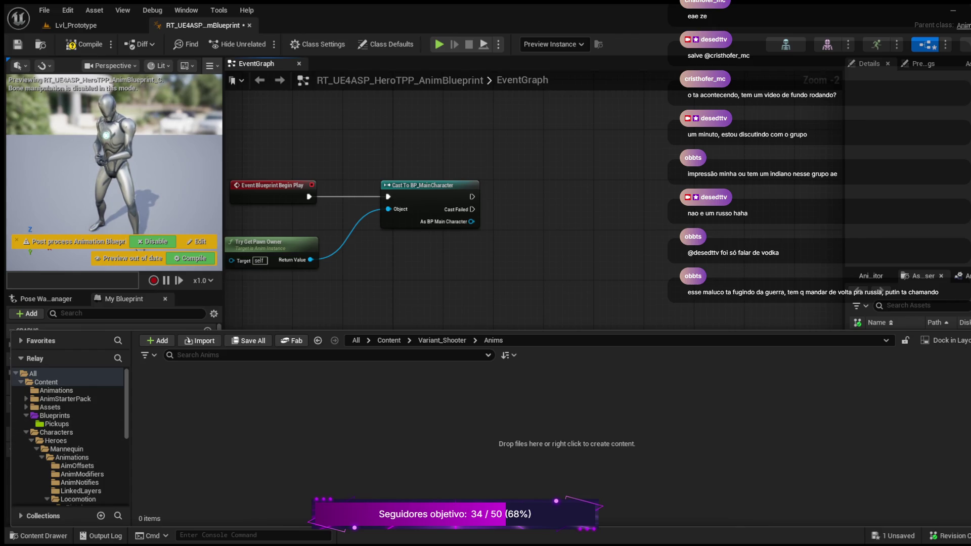
key("F7")
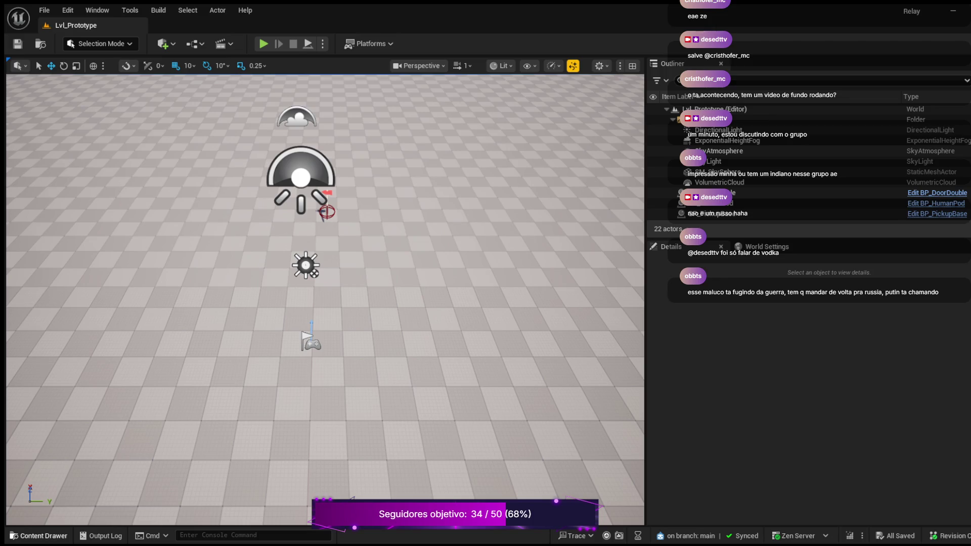
Reopen the Content Drawer over the Lvl_Prototype level
left_click(39, 536)
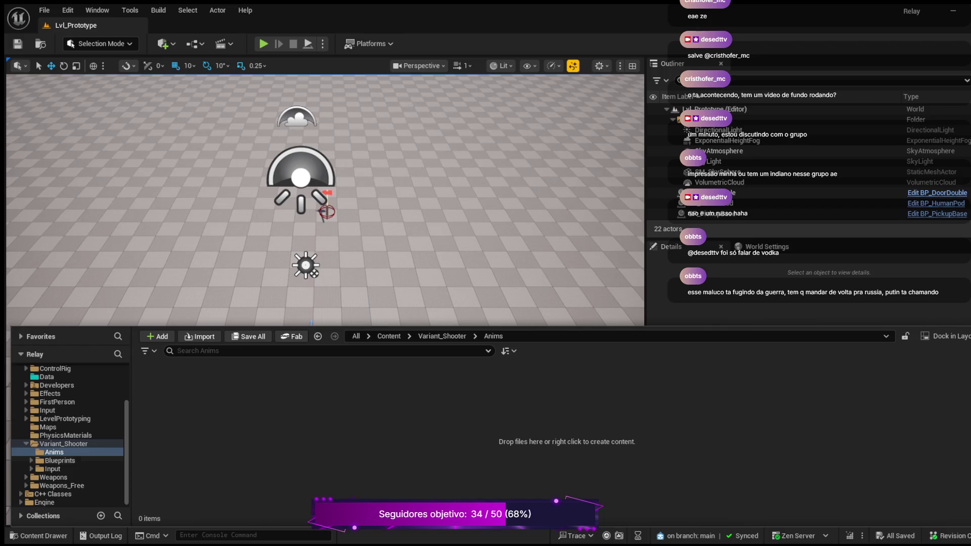
Browse Variant_Shooter's Blueprints, Pickups and Projectiles folders
left_click(63, 443)
left_click(54, 452)
left_click(60, 460)
key("Right")
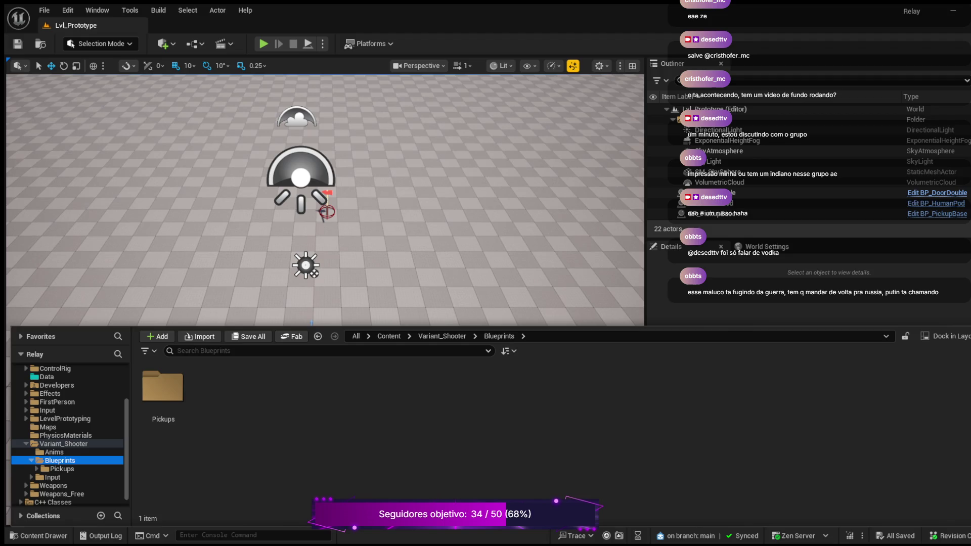
left_click(61, 469)
key("Right")
key("Down")
key("Right")
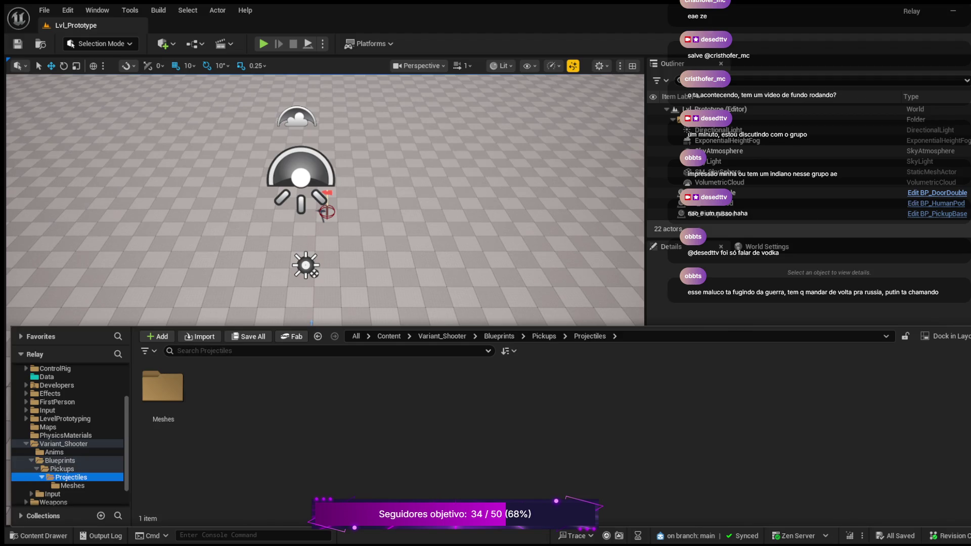
Go back to Variant_Shooter, open PhysicsMaterials, collapse Variant_Shooter and shrink the content browser panel
left_click(72, 485)
left_click(63, 443)
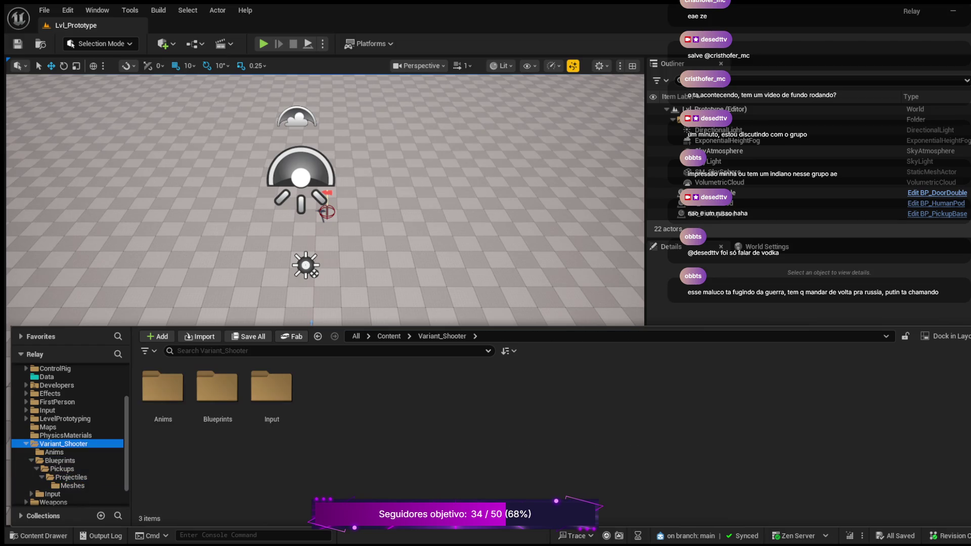
left_click(66, 435)
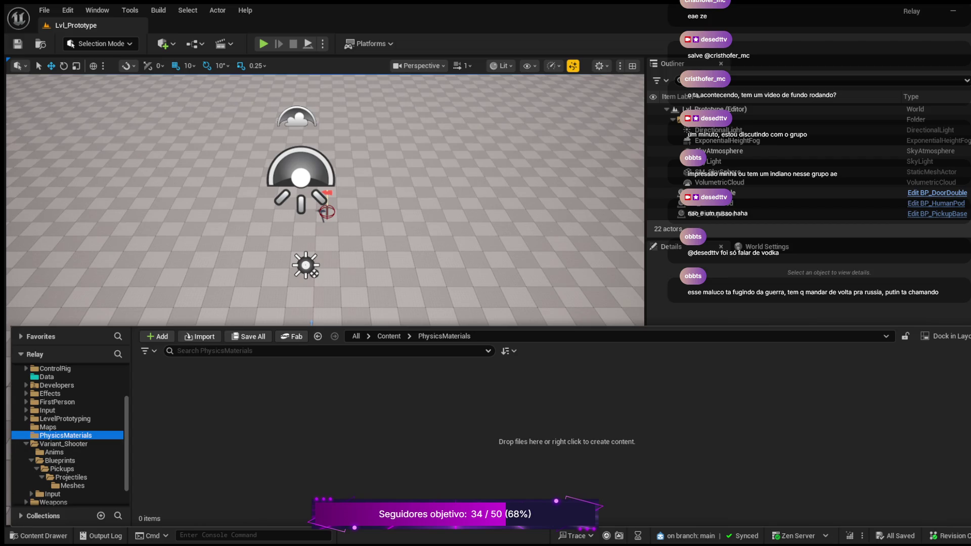
left_click(26, 443)
left_click_drag(312, 324, 308, 397)
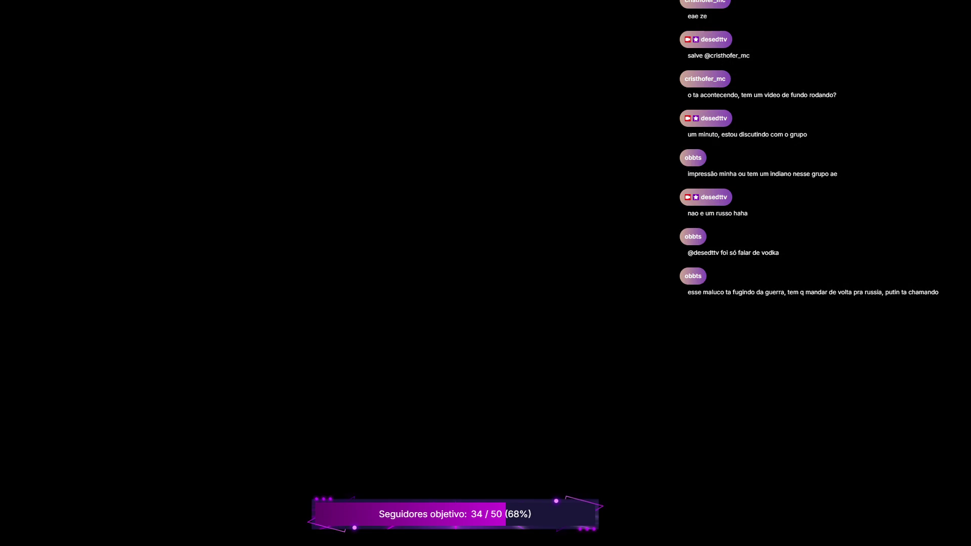
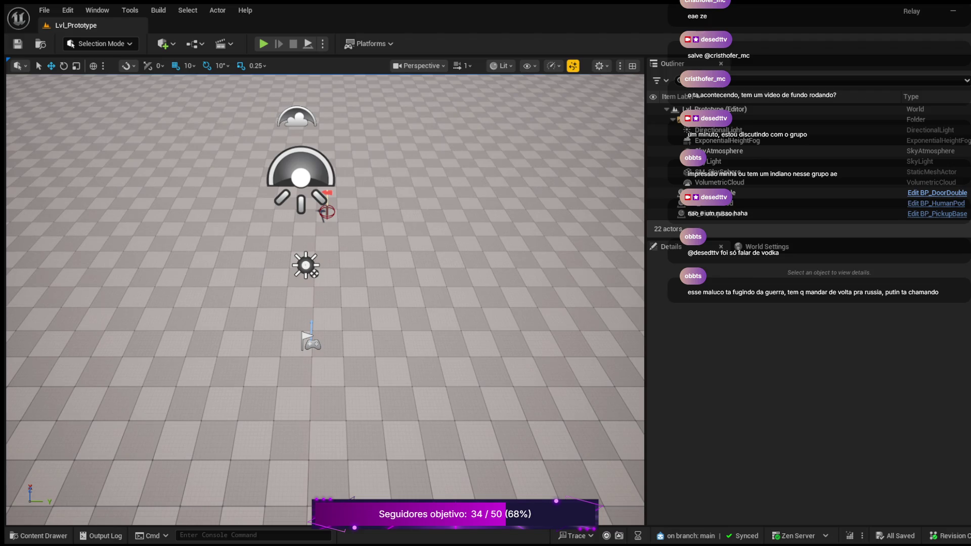
Run two Play In Editor sessions of Lvl_Prototype, then bring up the Content Drawer
left_click(263, 43)
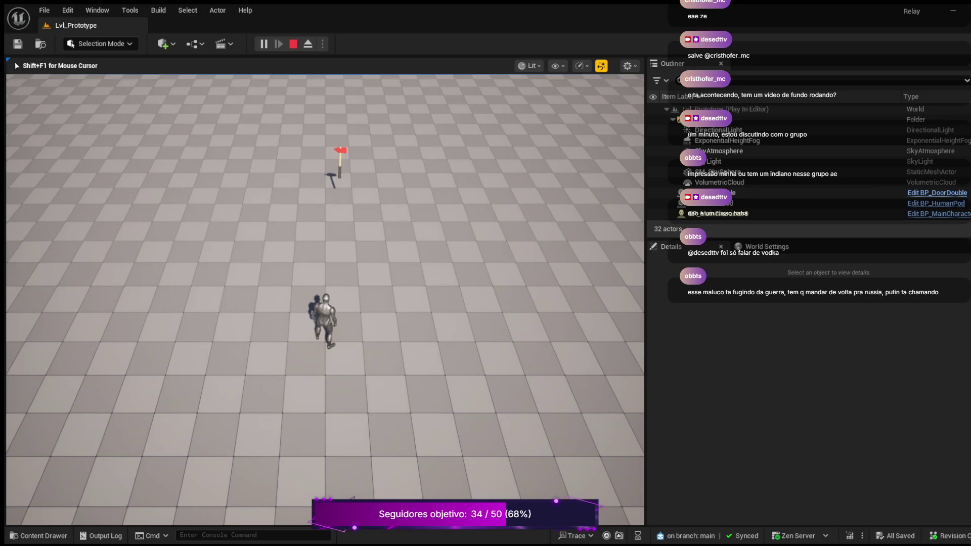
key("Escape")
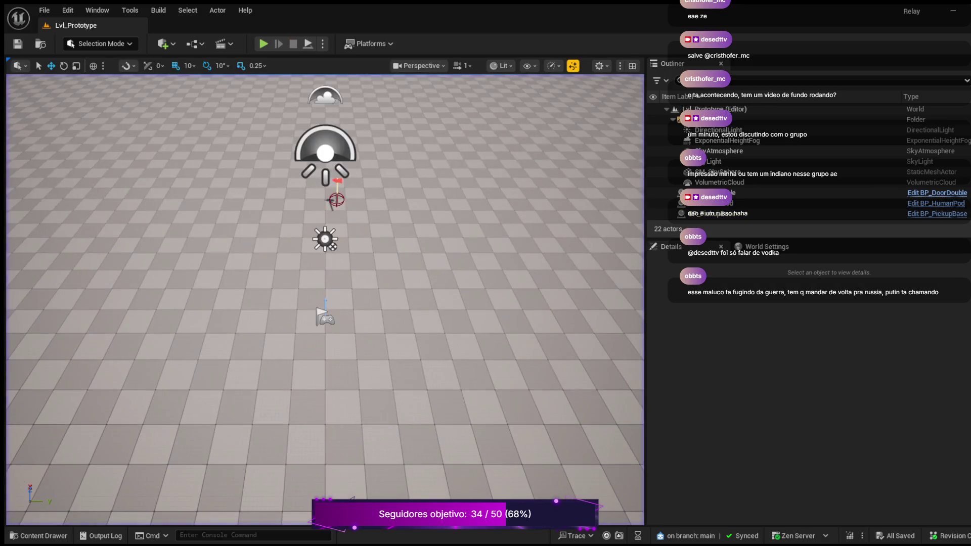
left_click(264, 44)
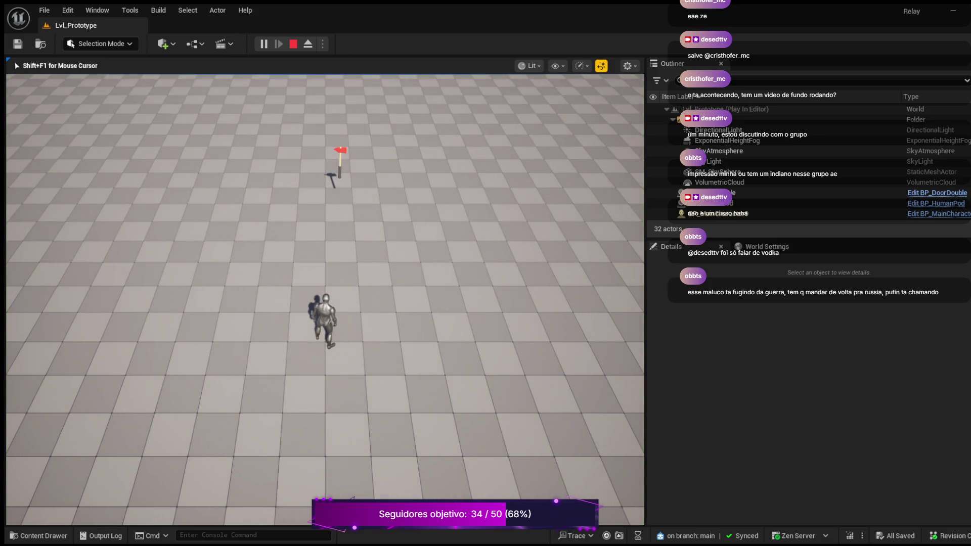
key("Escape")
key("ctrl+space")
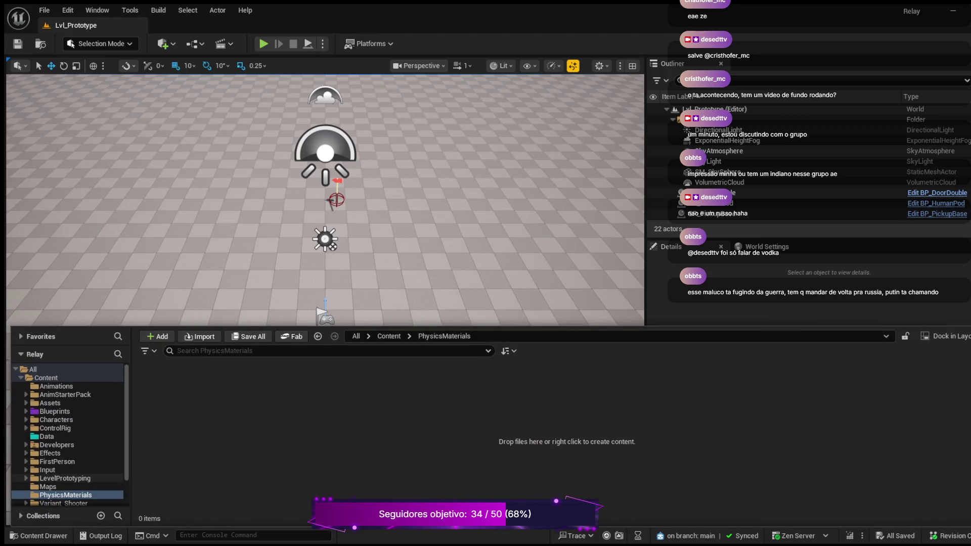
Browse Variant_Shooter's Anims folder, then the Blueprints folder, and select BP_MainCharacter
scroll(66, 475, "down", 2)
left_click(63, 470)
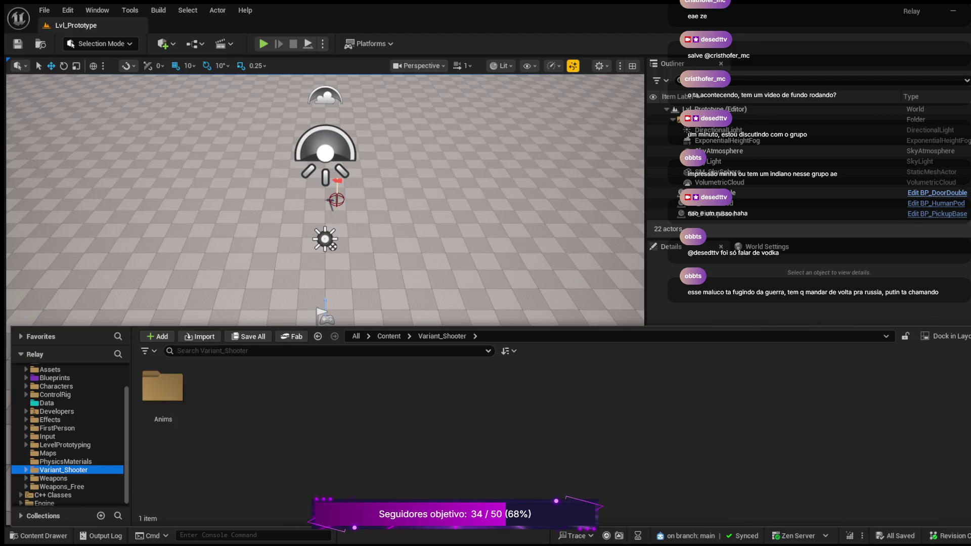
left_click(26, 470)
left_click(54, 478)
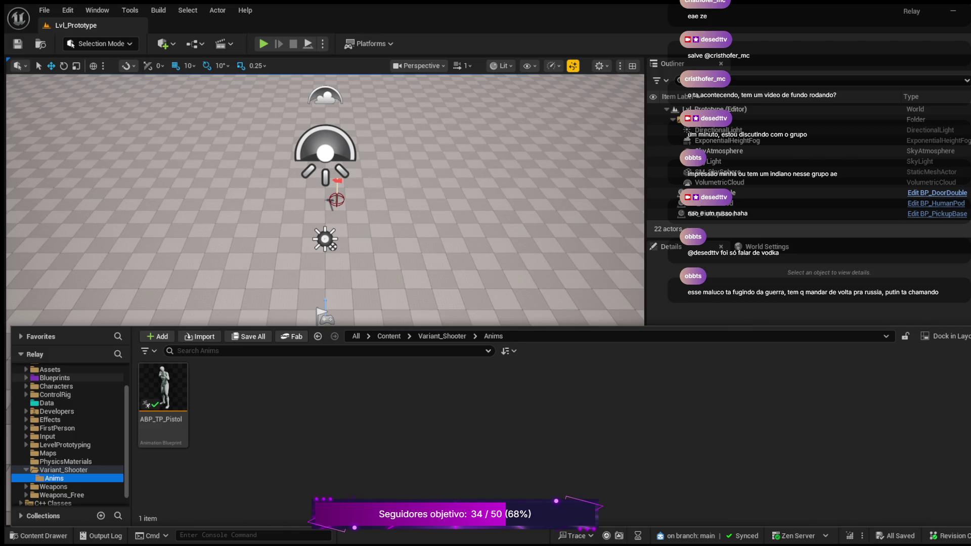
left_click(55, 378)
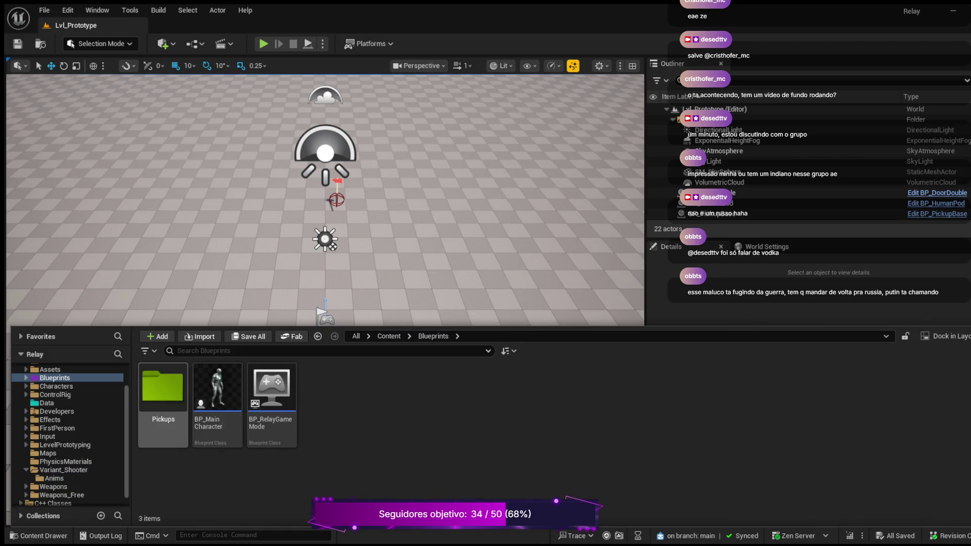
left_click(218, 394)
Open BP_MainCharacter in the full Blueprint editor and look through its components
double_click(217, 394)
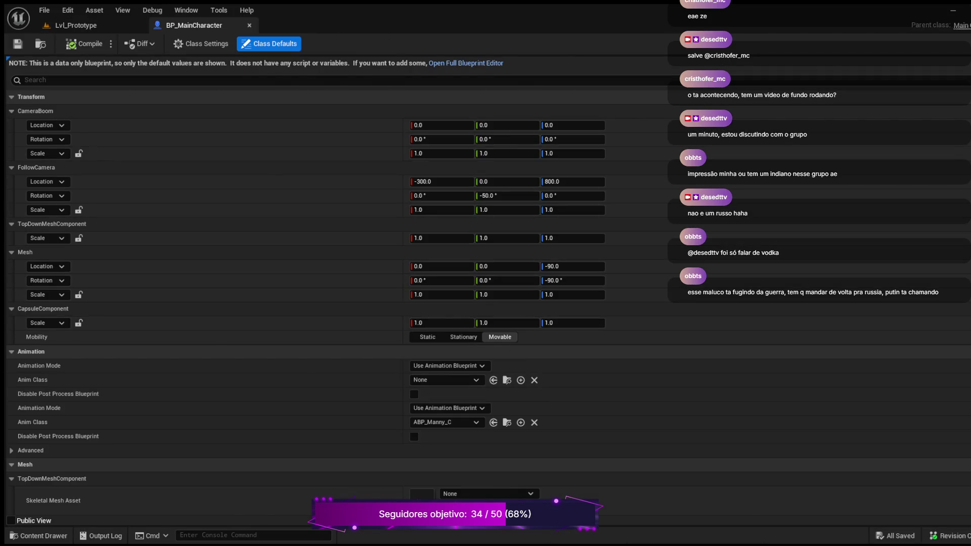
left_click(466, 62)
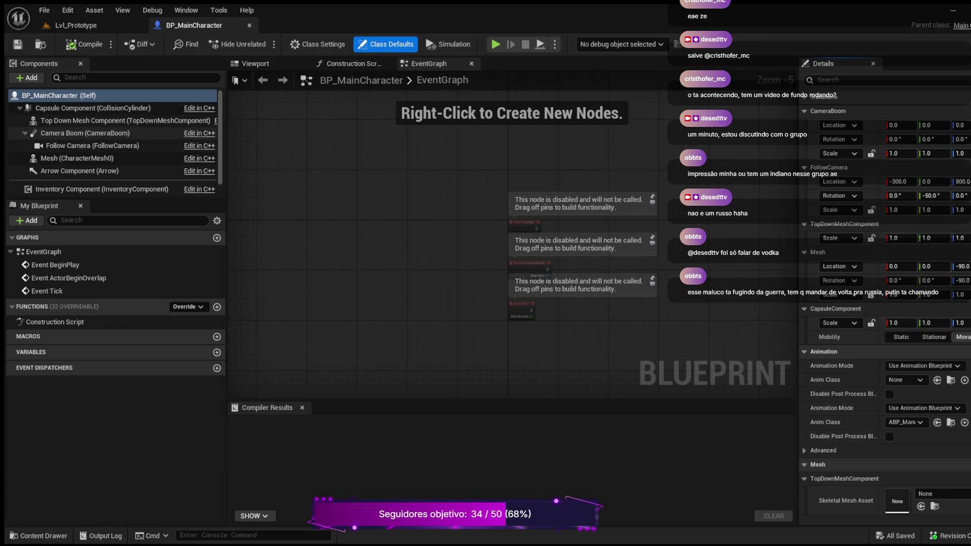
scroll(885, 252, "down", 3)
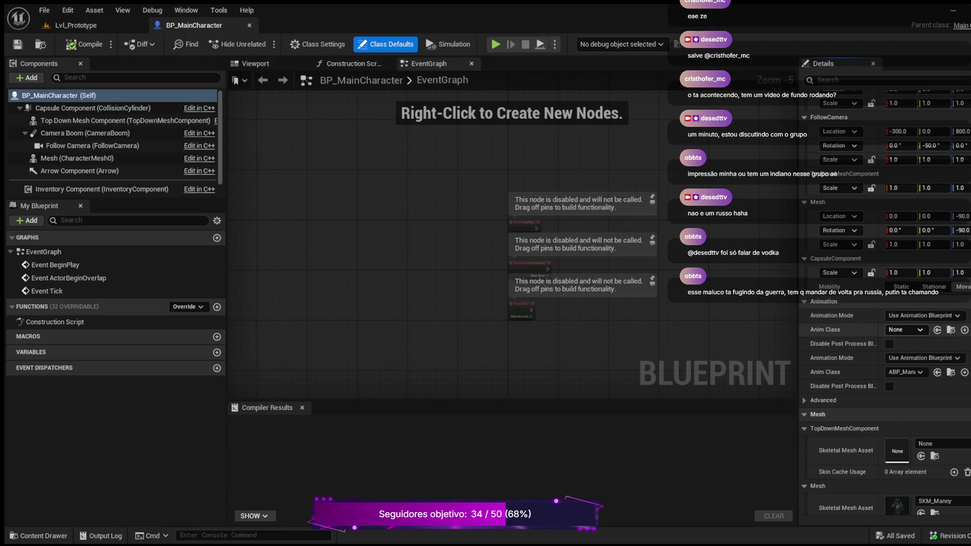
scroll(885, 303, "down", 2)
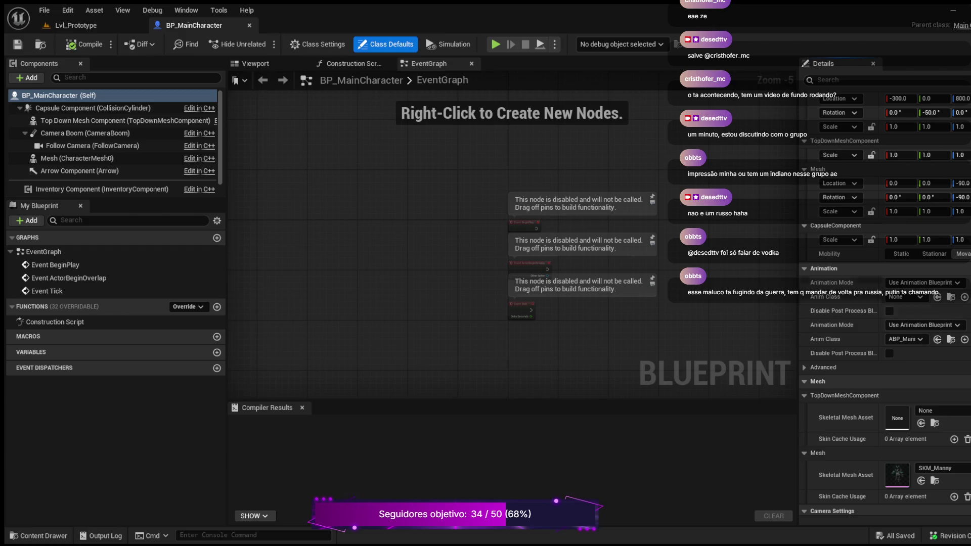
Check the SKM_Manny mesh in the Viewport preview, then return to Lvl_Prototype
left_click(256, 63)
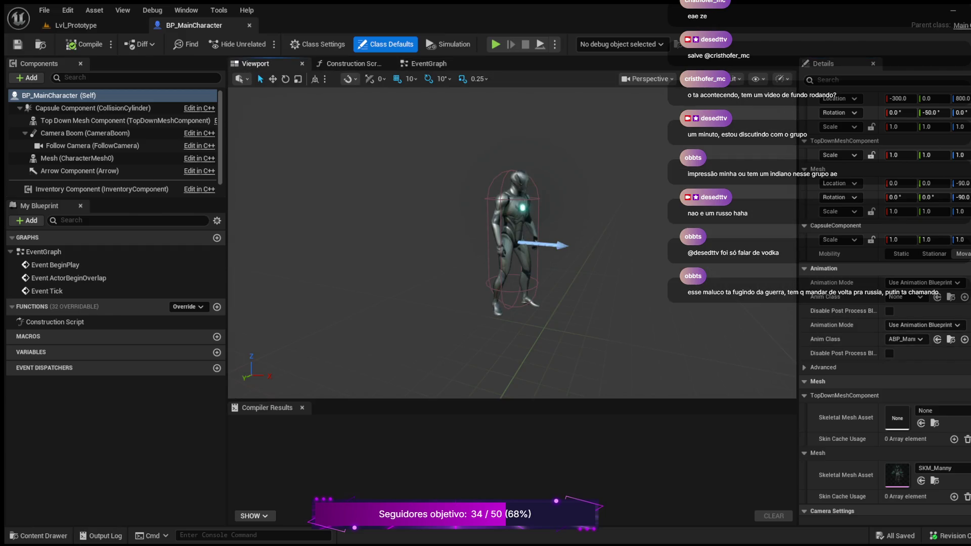
scroll(885, 323, "up", 3)
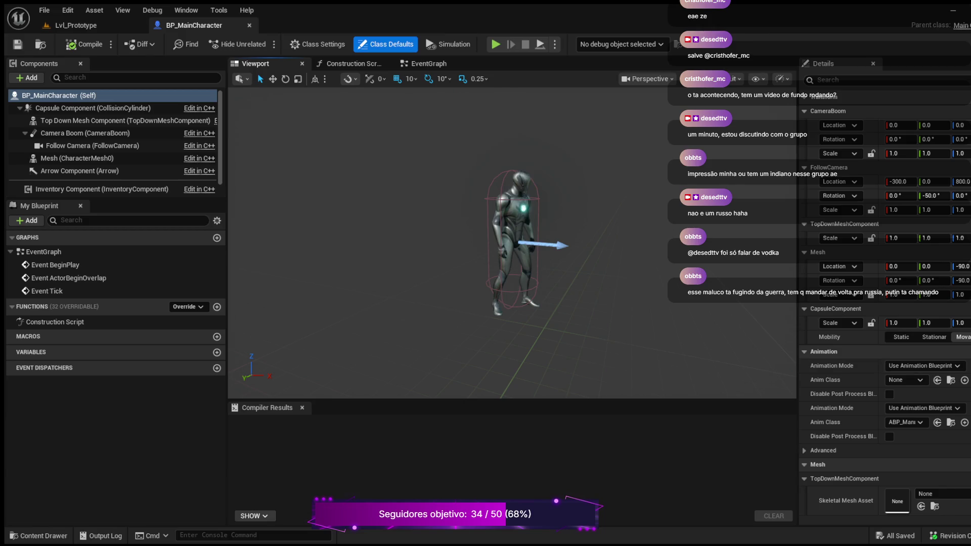
left_click(76, 26)
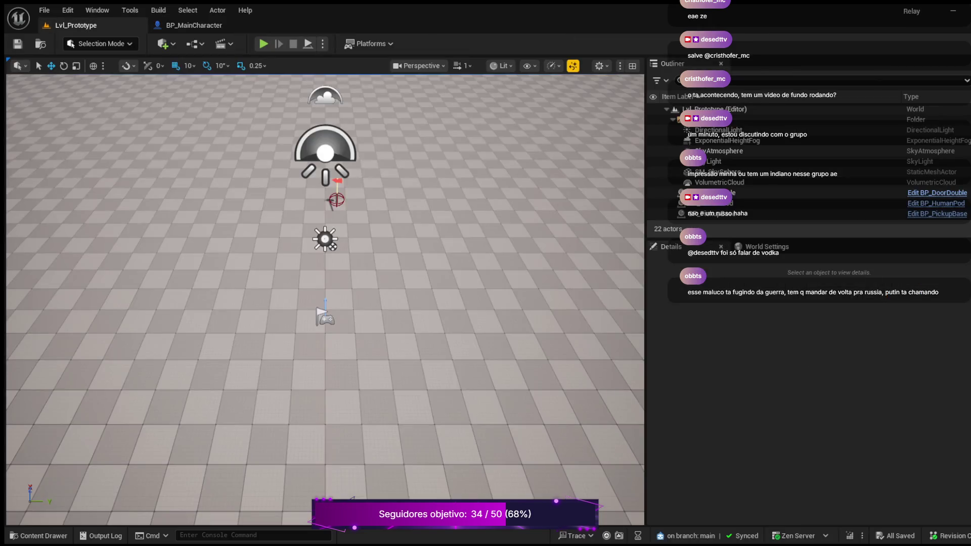
Playtest once more, view the Variant_Shooter Anims folder, then switch back to BP_MainCharacter
left_click(264, 44)
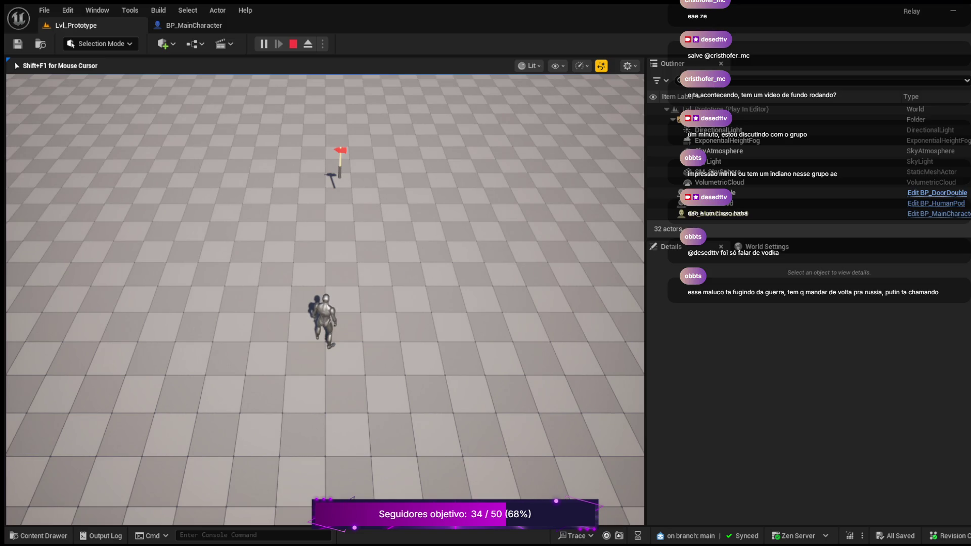
key("Escape")
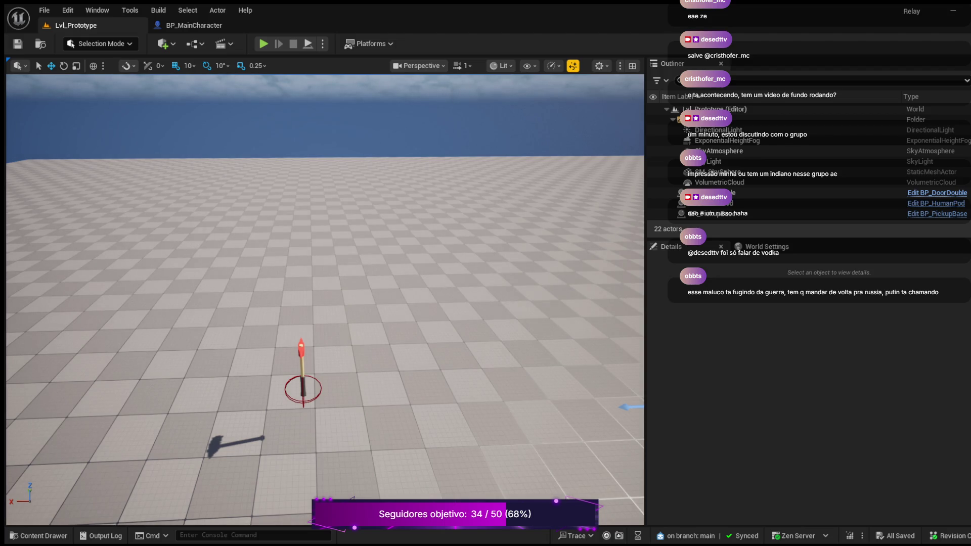
key("ctrl+space")
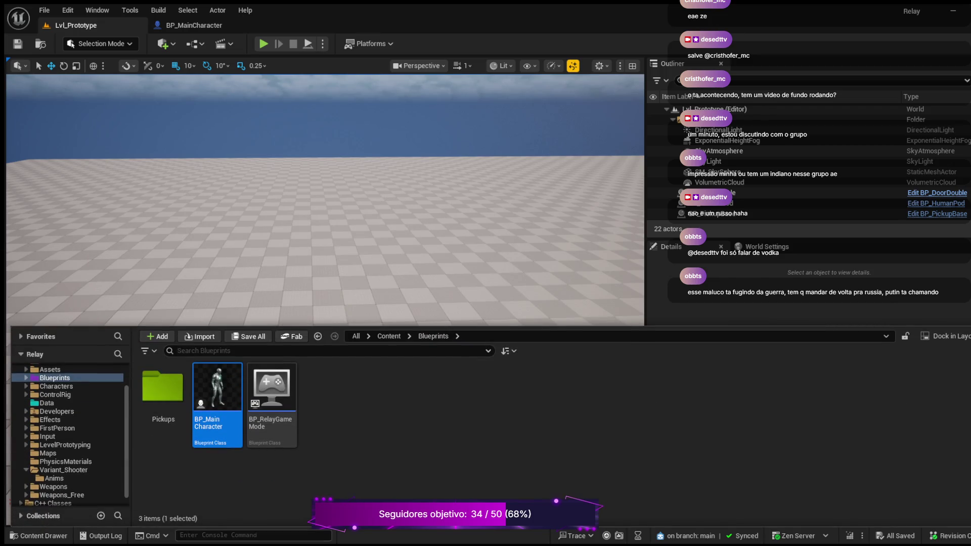
left_click(54, 478)
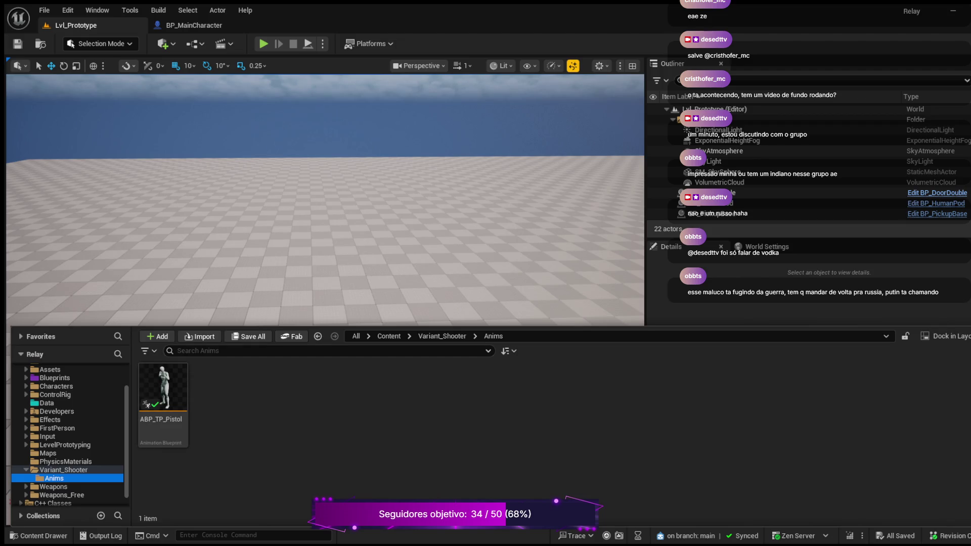
left_click(194, 26)
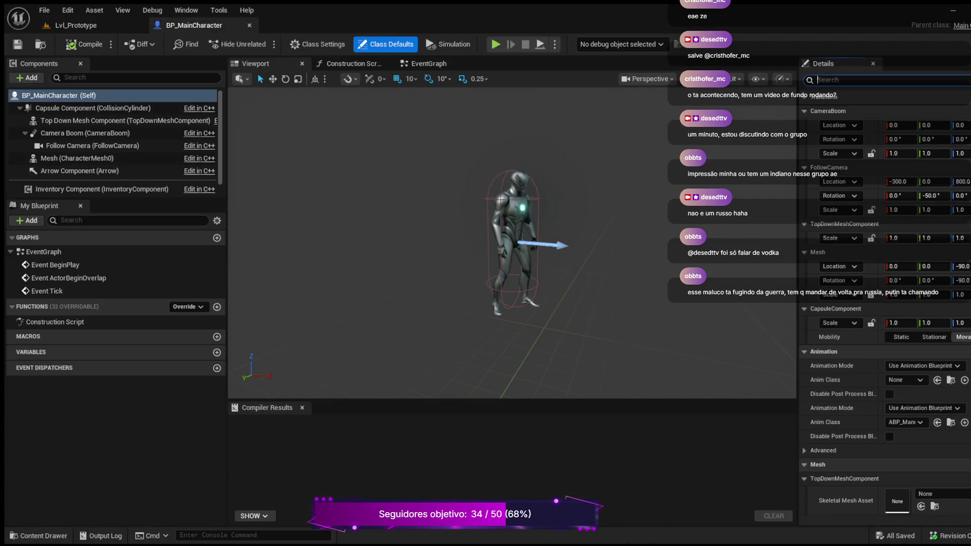
Search for 'input', then browse the Input folder and its Actions and Touch subfolders
type("input")
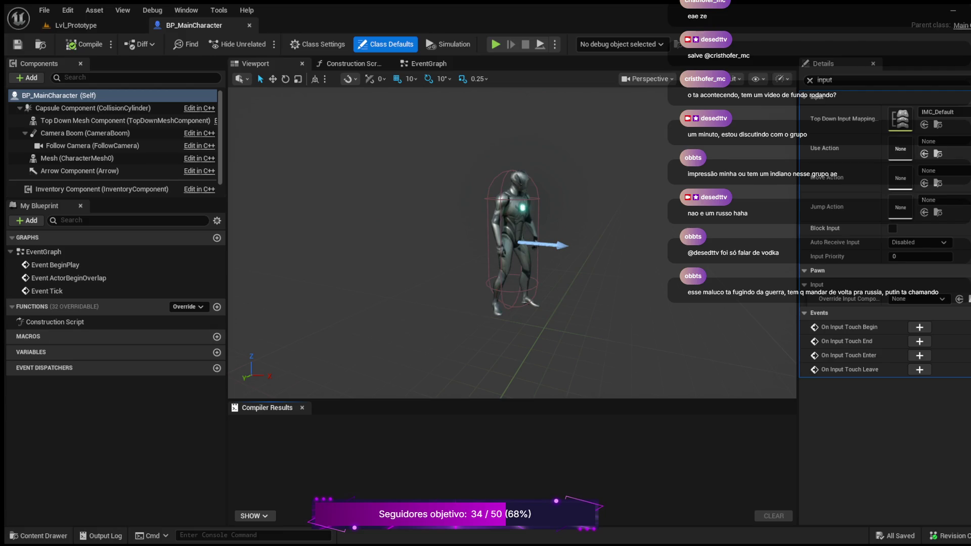
key("ctrl+space")
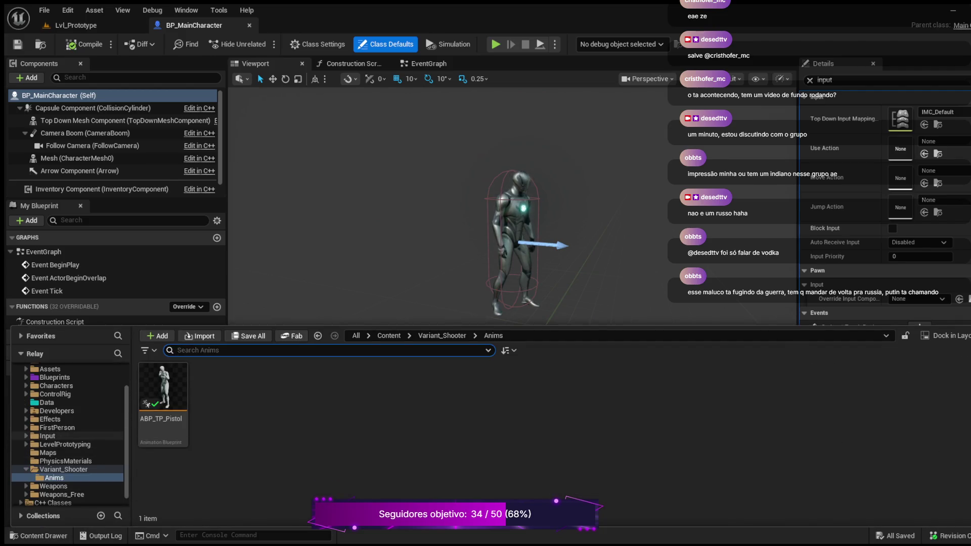
left_click(47, 435)
left_click(25, 436)
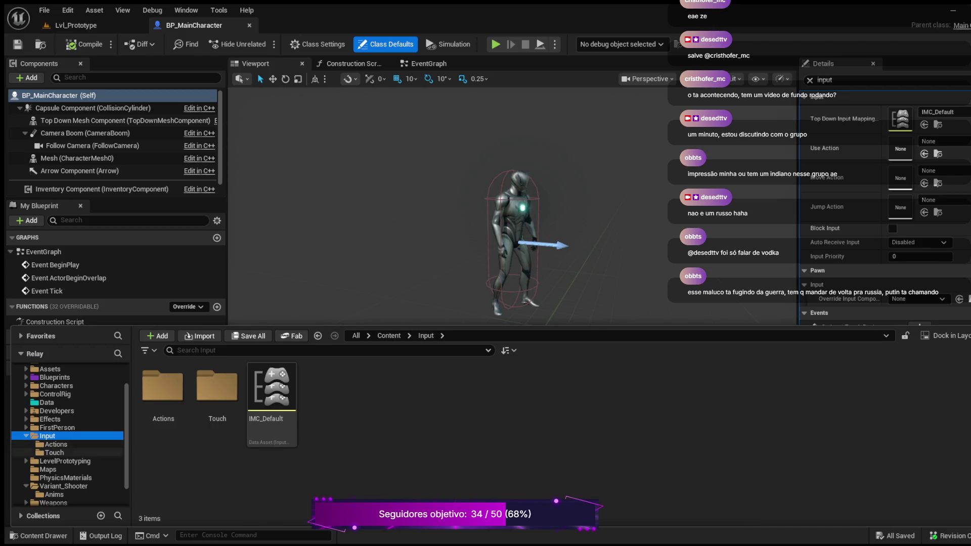
left_click(56, 444)
left_click(54, 452)
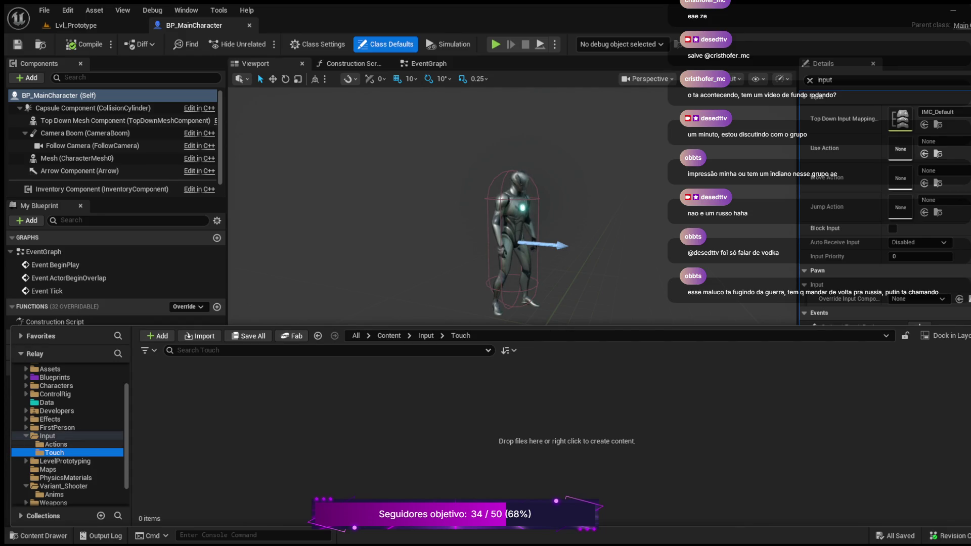
left_click(47, 436)
left_click(56, 444)
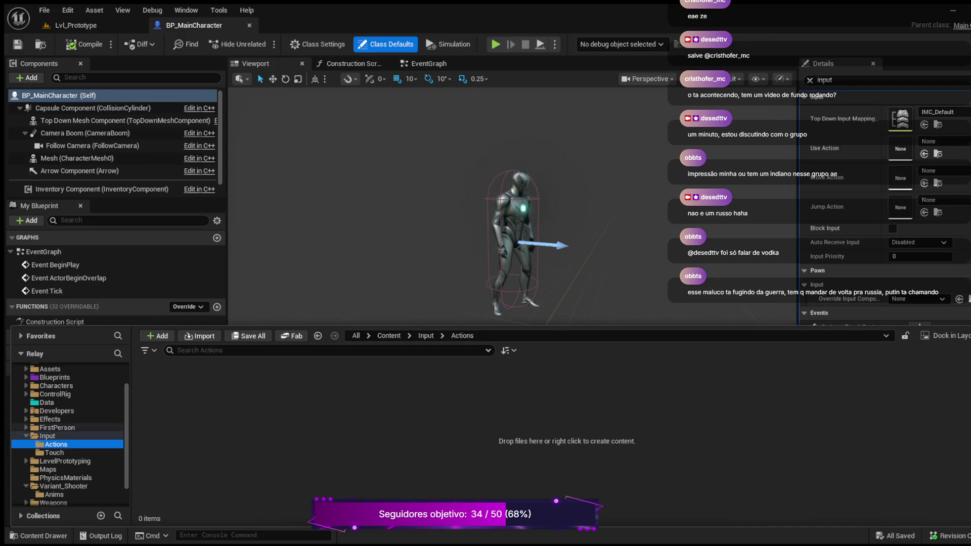
Select ABP_TP_Pistol in Variant_Shooter's Anims folder and open it
scroll(68, 435, "down", 2)
scroll(68, 435, "up", 3)
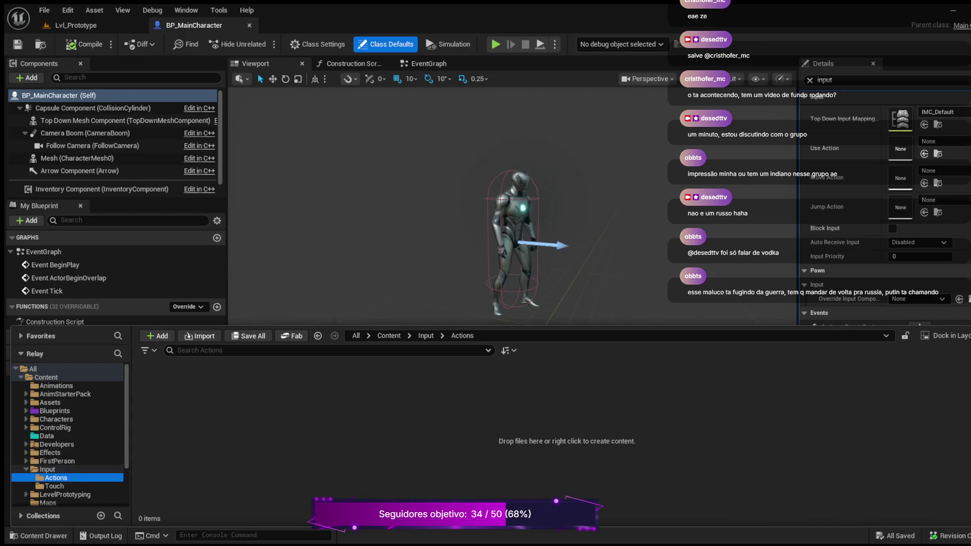
scroll(68, 434, "down", 2)
left_click(54, 495)
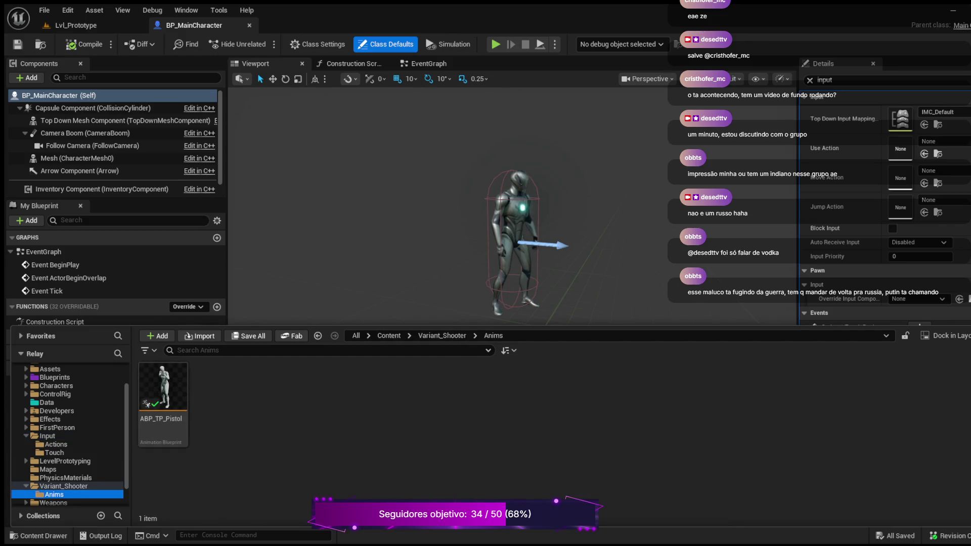
left_click(162, 399)
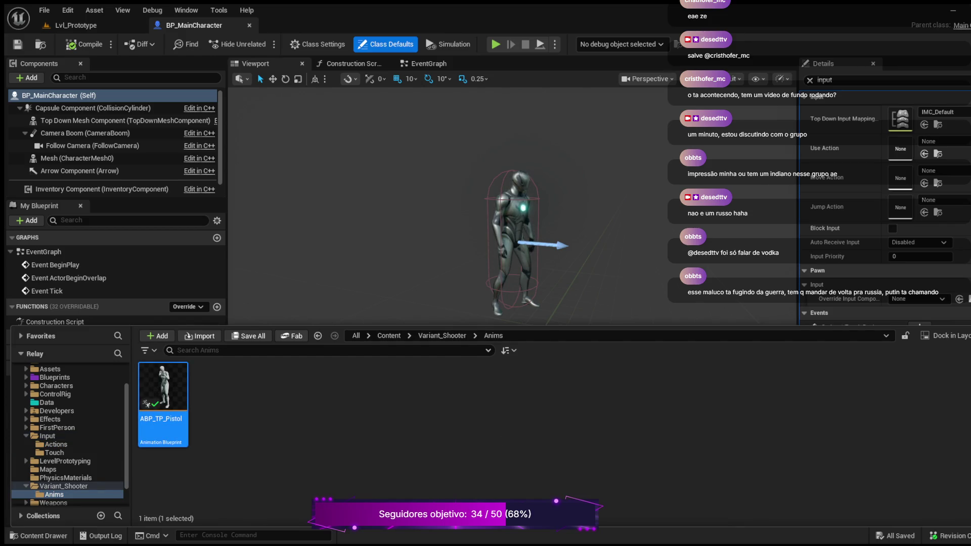
key("ctrl+space")
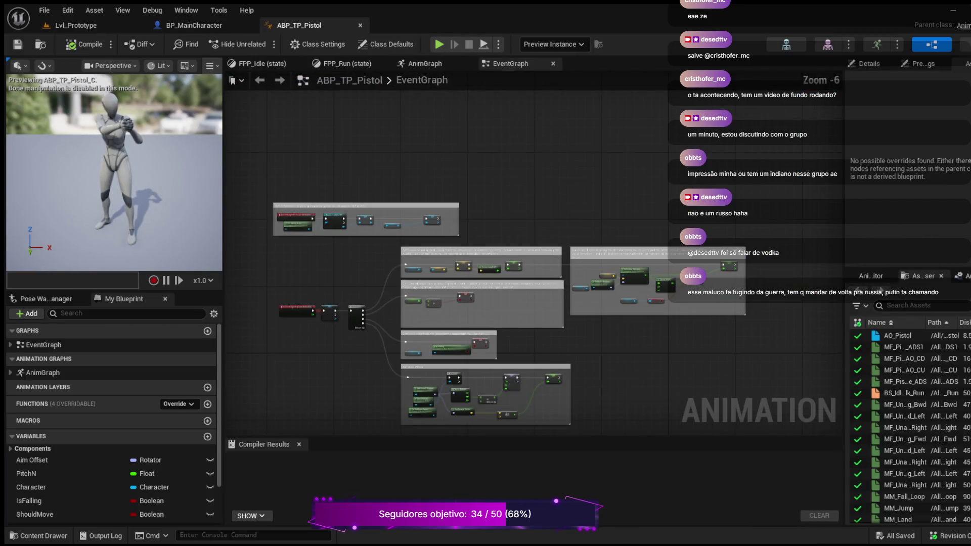
Survey the EventGraph's Update Animation chain and Initialize Animation comment block
scroll(329, 223, "up", 4)
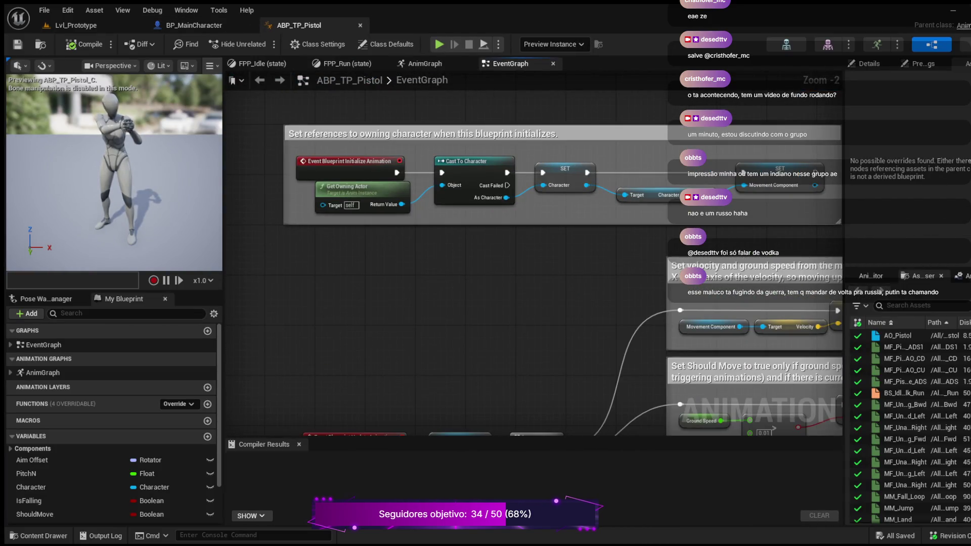
scroll(329, 222, "up", 2)
left_click_drag(524, 258, 310, 261)
scroll(466, 139, "down", 2)
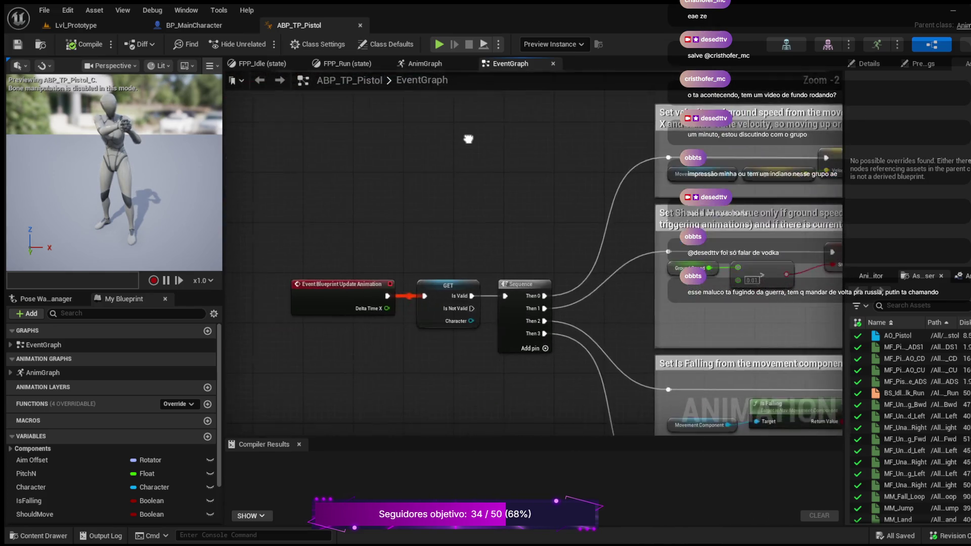
mouse_move(466, 138)
left_mouse_down()
mouse_move(494, 155)
mouse_move(488, 392)
mouse_move(597, 331)
left_mouse_up()
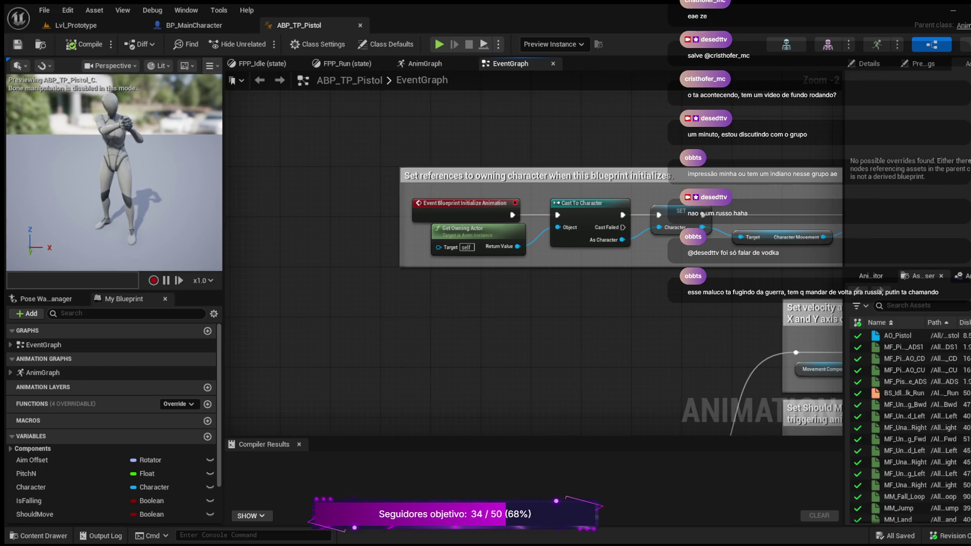
left_click_drag(677, 321, 469, 316)
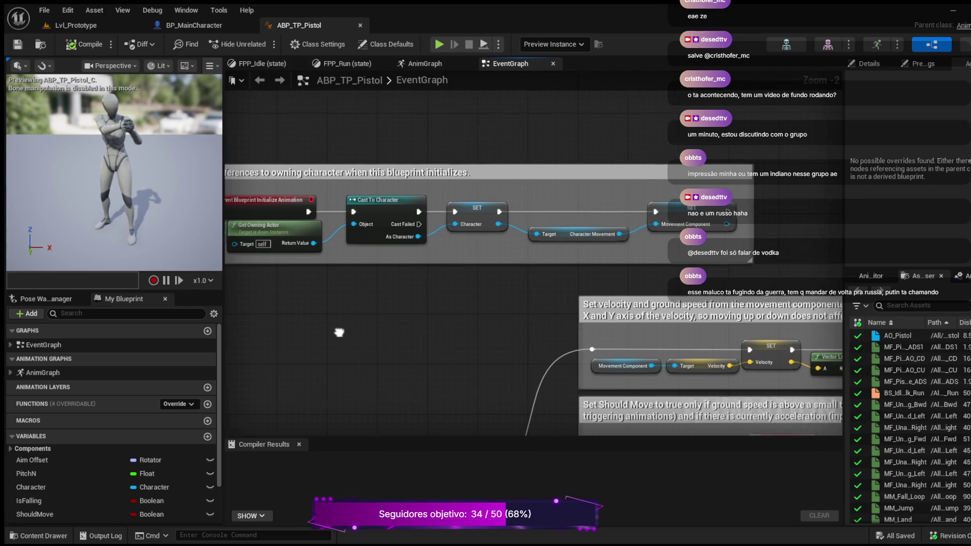
left_click_drag(335, 331, 383, 316)
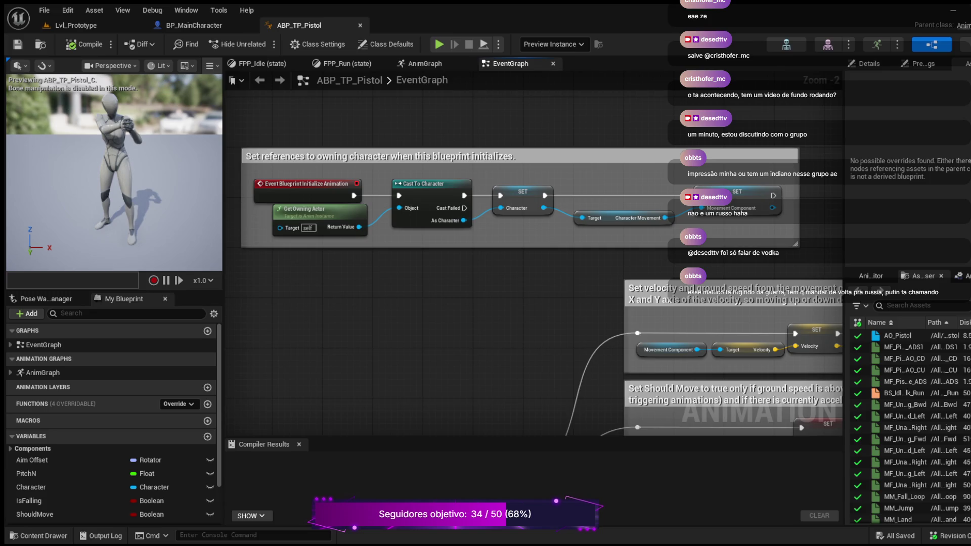
Add an Event Blueprint Begin Play node to the graph
key("ctrl+z")
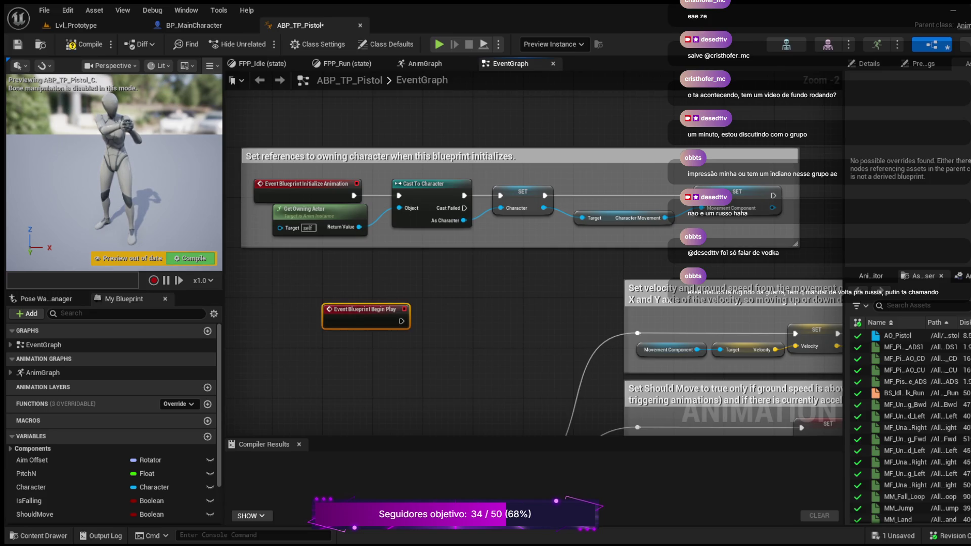
Move the Begin Play node left and position it beside the Initialize Animation block
mouse_move(364, 310)
left_mouse_down()
mouse_move(278, 314)
mouse_move(290, 311)
left_mouse_up()
scroll(444, 259, "down", 3)
left_click_drag(367, 284, 352, 129)
scroll(381, 343, "up", 4)
mouse_move(414, 316)
left_mouse_down()
mouse_move(430, 310)
mouse_move(440, 131)
mouse_move(498, 354)
left_mouse_up()
left_click_drag(476, 263, 453, 407)
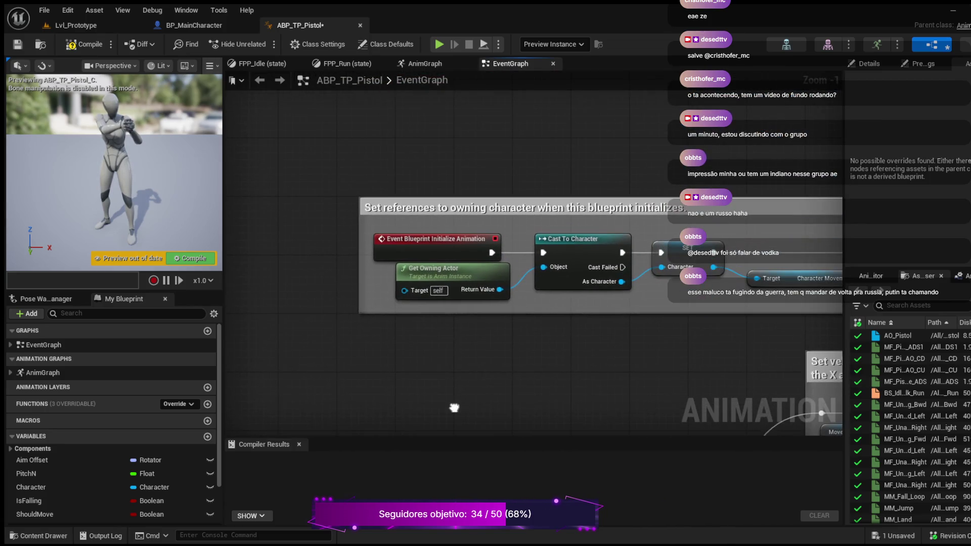
left_click_drag(455, 228, 457, 410)
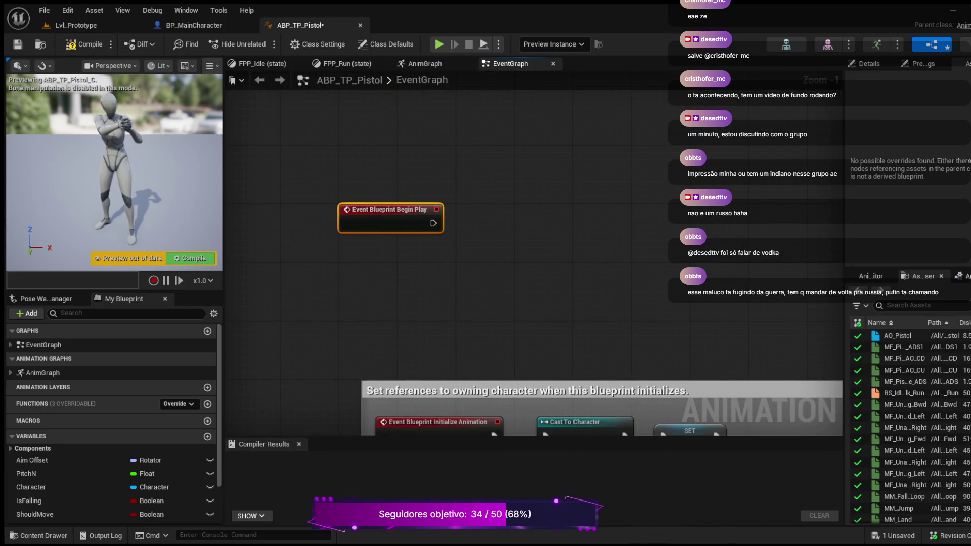
left_click_drag(354, 209, 383, 224)
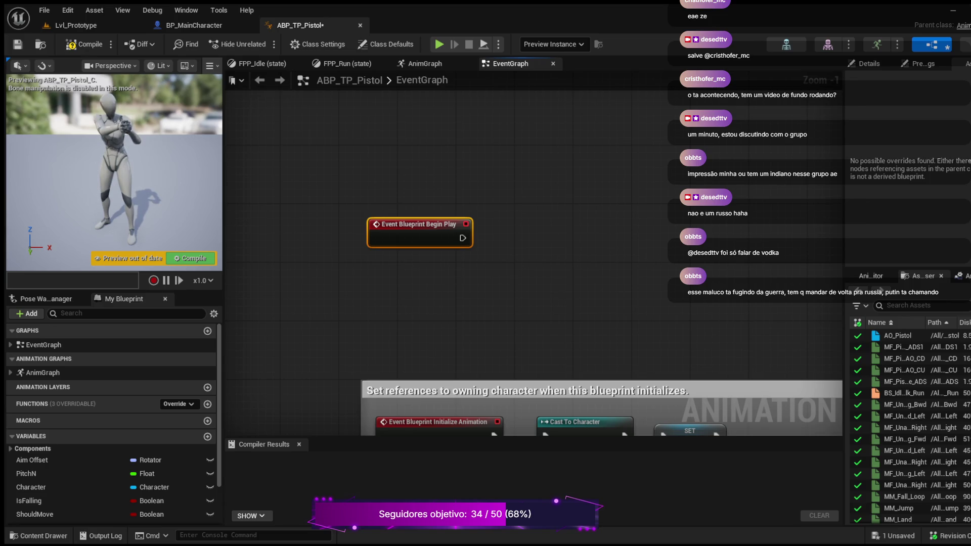
Add Try Get Pawn Owner, cast it to BP_MainCharacter, and wire Begin Play into the cast
key("ctrl+v")
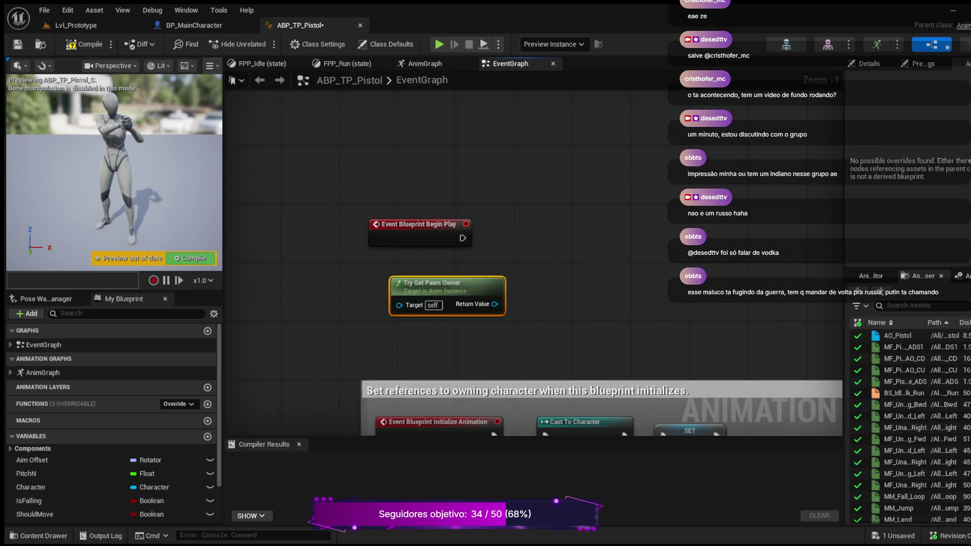
left_click_drag(430, 283, 400, 283)
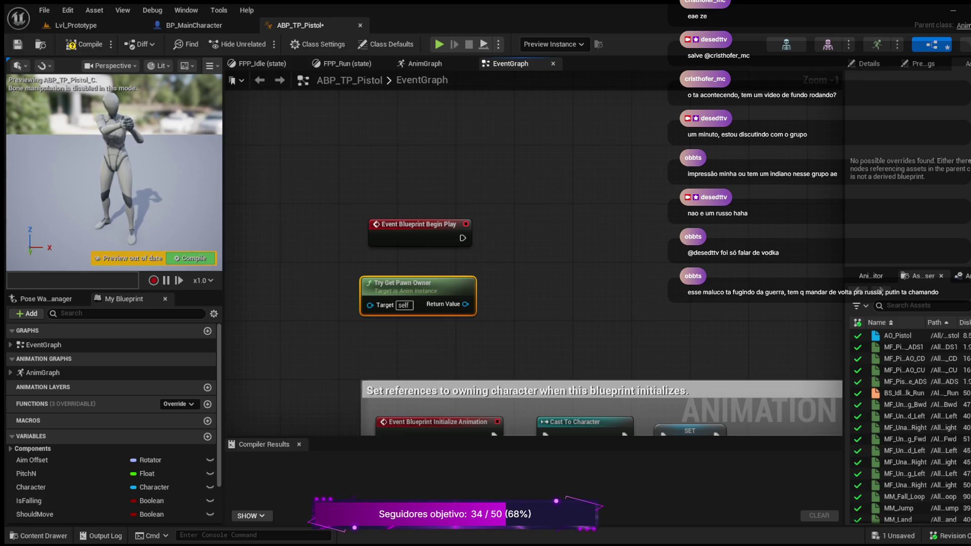
left_click_drag(465, 303, 554, 219)
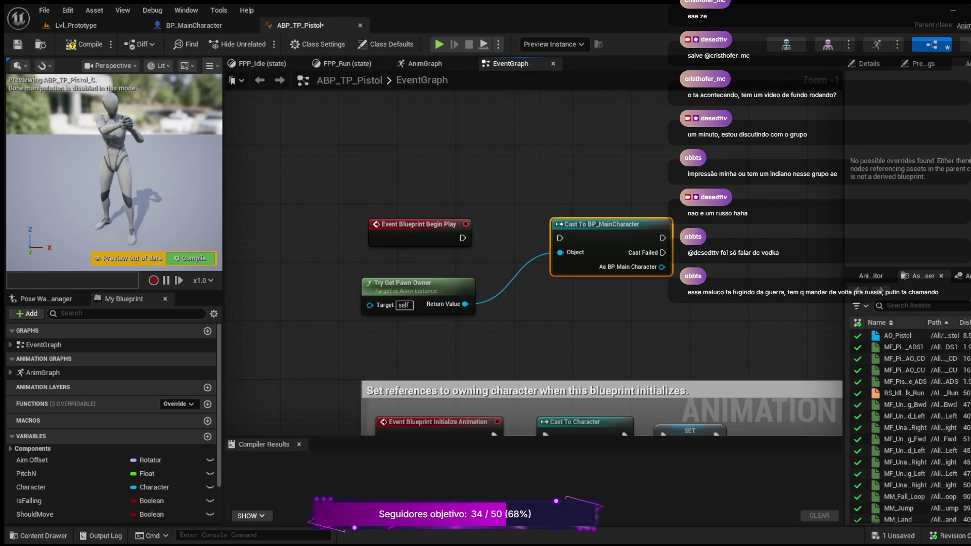
left_click_drag(461, 238, 559, 238)
mouse_move(354, 200)
left_mouse_down()
mouse_move(480, 283)
mouse_move(680, 333)
left_mouse_up()
mouse_move(607, 224)
left_mouse_down()
mouse_move(541, 220)
mouse_move(555, 216)
left_mouse_up()
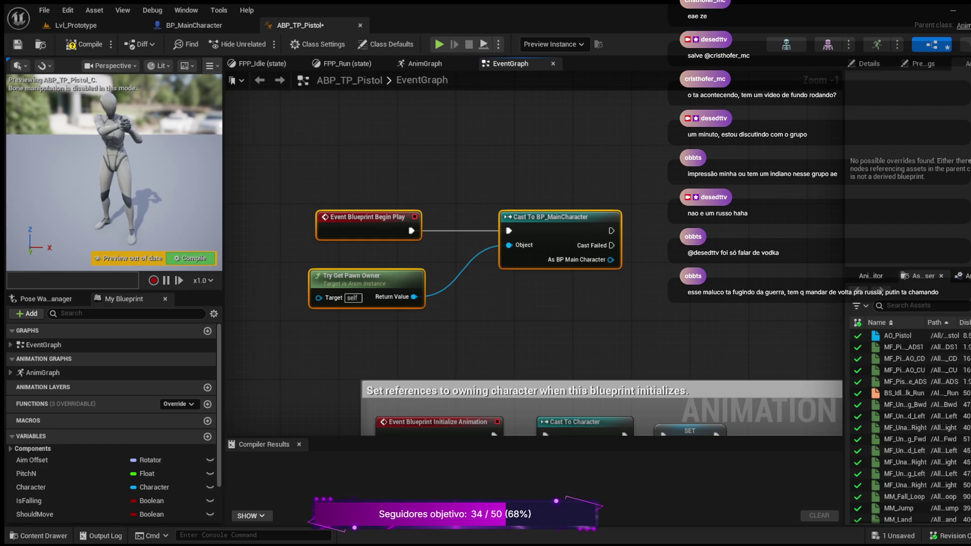
Expand and collapse the EventGraph's list of event nodes
scroll(111, 421, "down", 3)
scroll(112, 423, "up", 3)
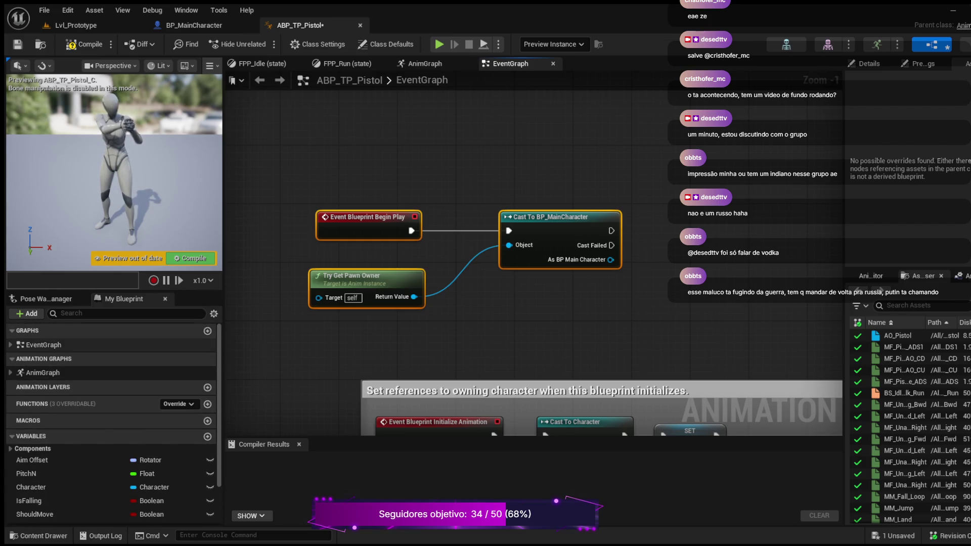
left_click(11, 345)
left_click(10, 344)
Deselect and recenter the new nodes, compile ABP_TP_Pistol, and bring up the content browser
mouse_move(633, 327)
left_mouse_down()
mouse_move(520, 394)
mouse_move(531, 397)
left_mouse_up()
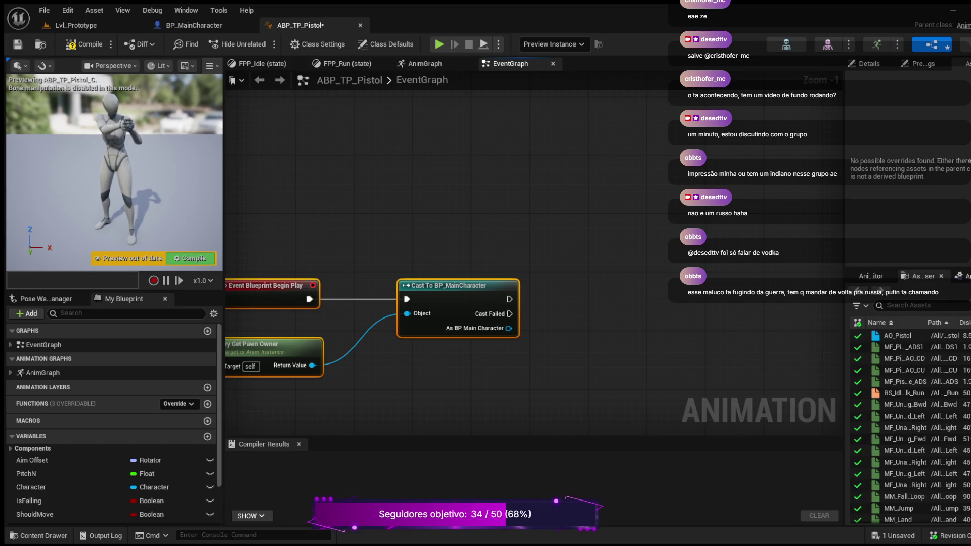
key("Escape")
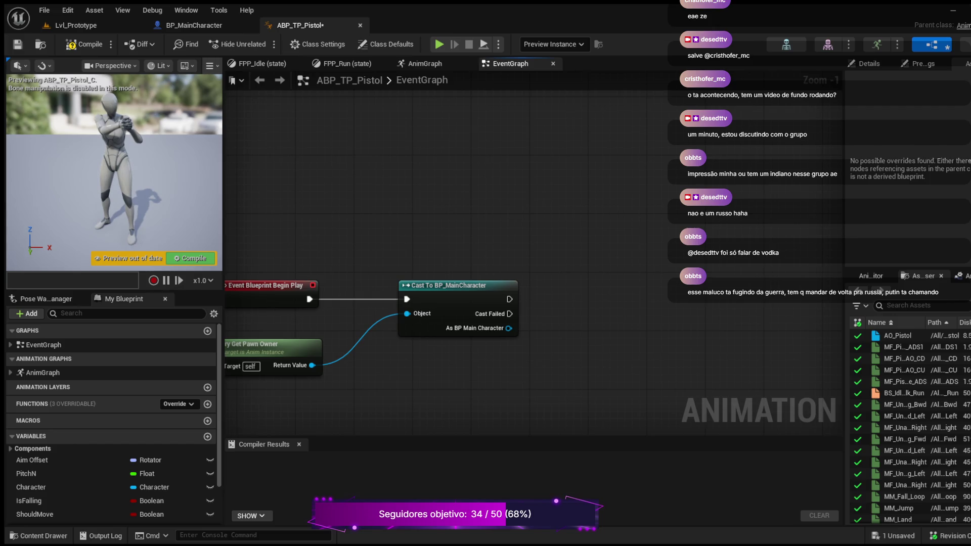
key("Home")
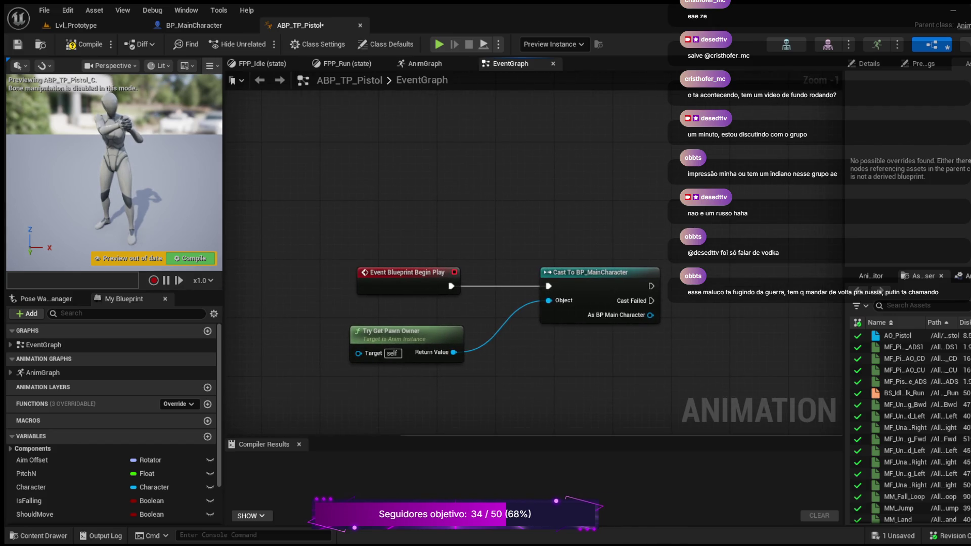
left_click(868, 64)
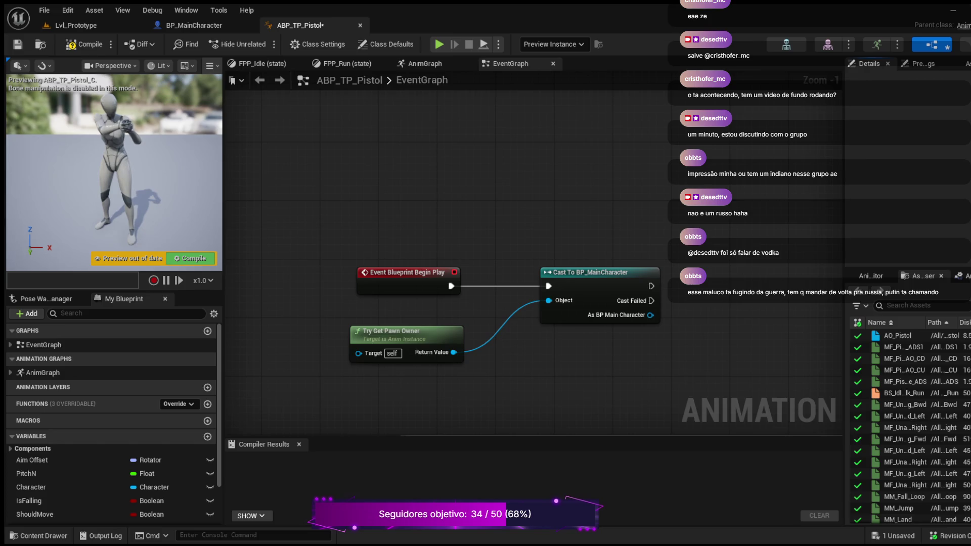
left_click(86, 44)
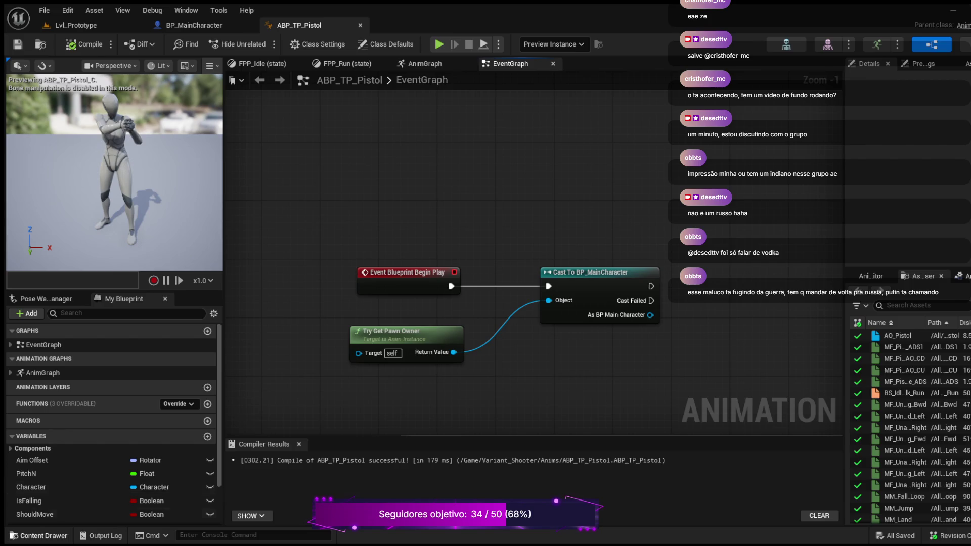
left_click(38, 535)
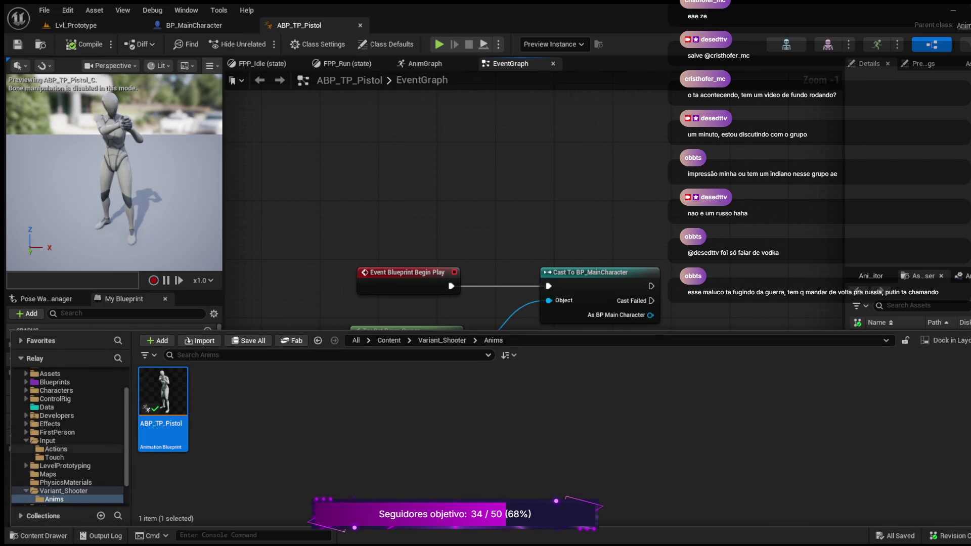
Expand C++ Classes > Relay > Public and select MainCharacter in the Characters folder
scroll(71, 437, "down", 3)
left_click(20, 493)
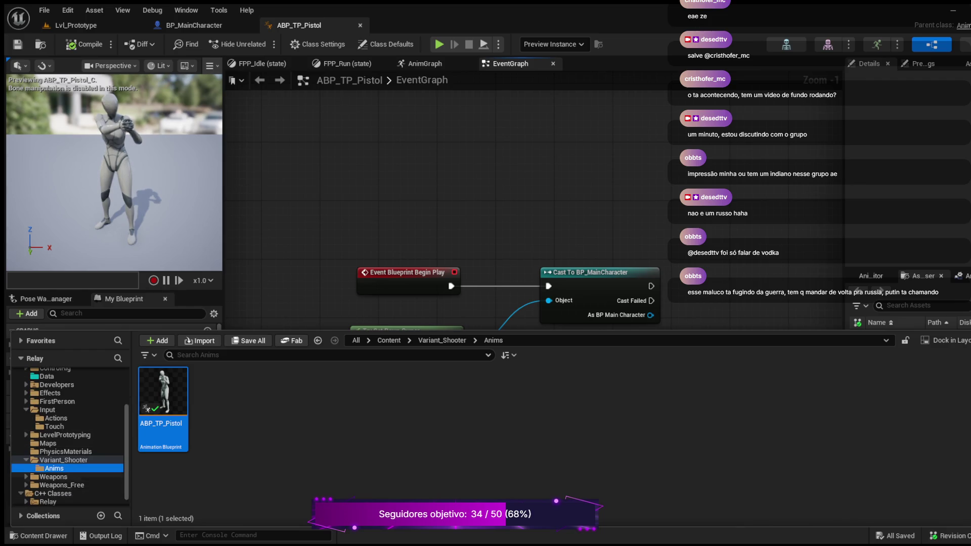
scroll(70, 436, "down", 1)
left_click(31, 501)
scroll(70, 455, "down", 3)
scroll(71, 436, "down", 3)
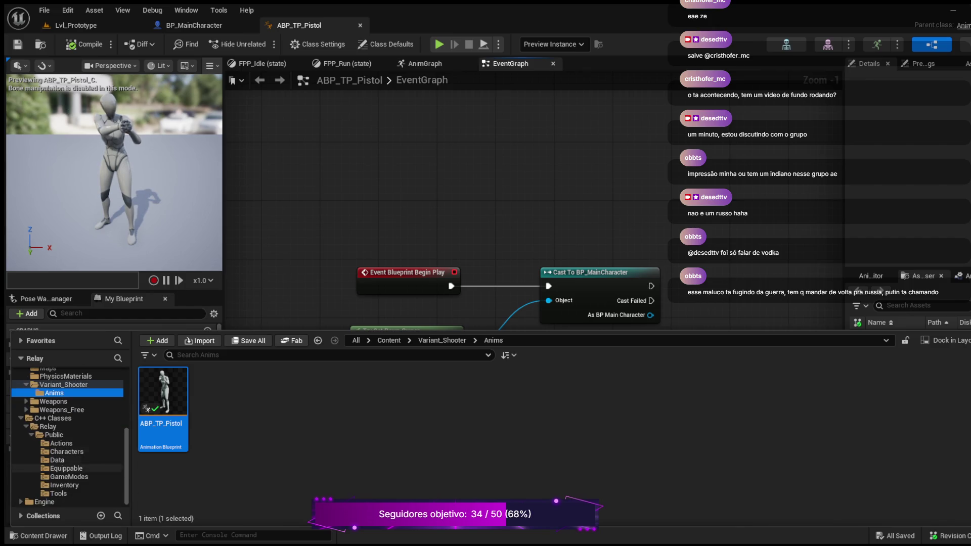
left_click(58, 494)
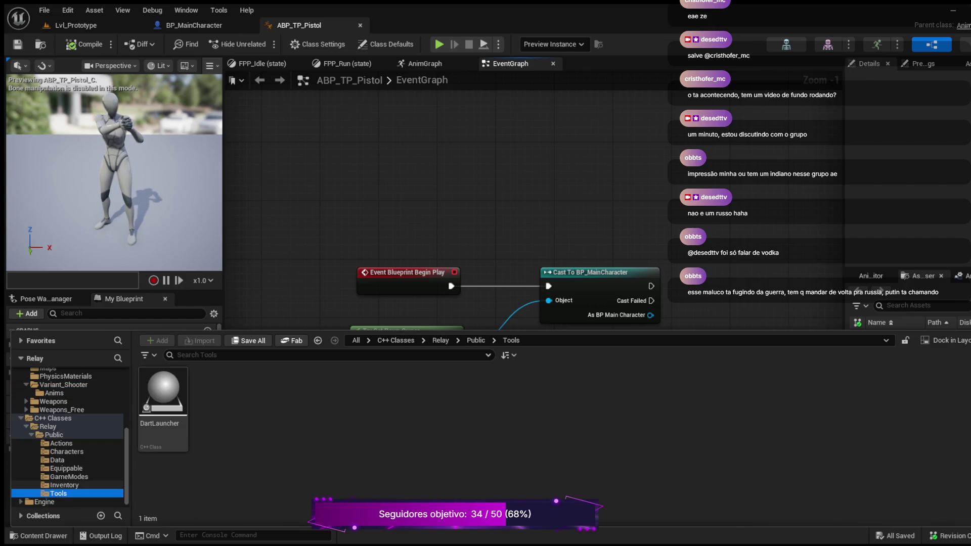
left_click(66, 451)
left_click(162, 405)
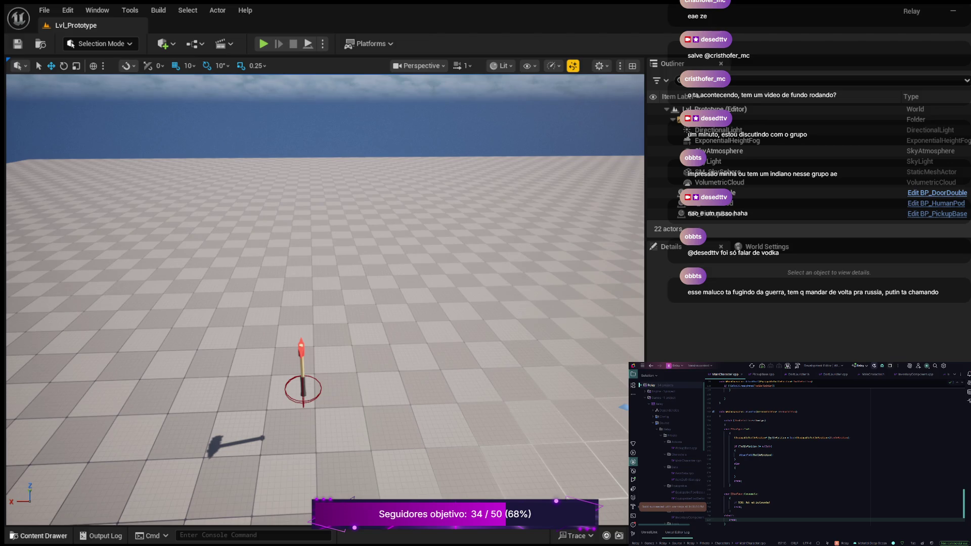
Browse to Variant_Shooter > Anims and duplicate ABP_TP_Pistol with Ctrl+D
key("ctrl+space")
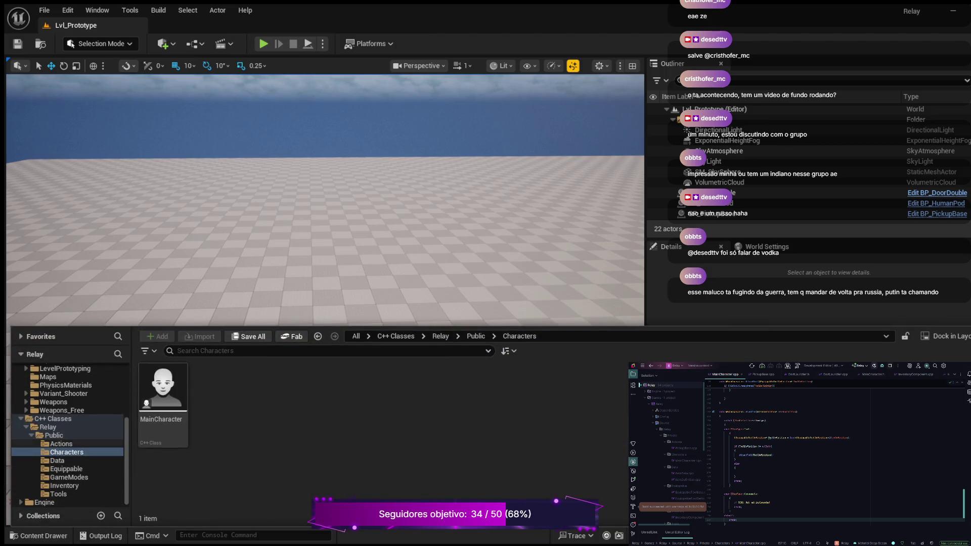
scroll(68, 435, "up", 1)
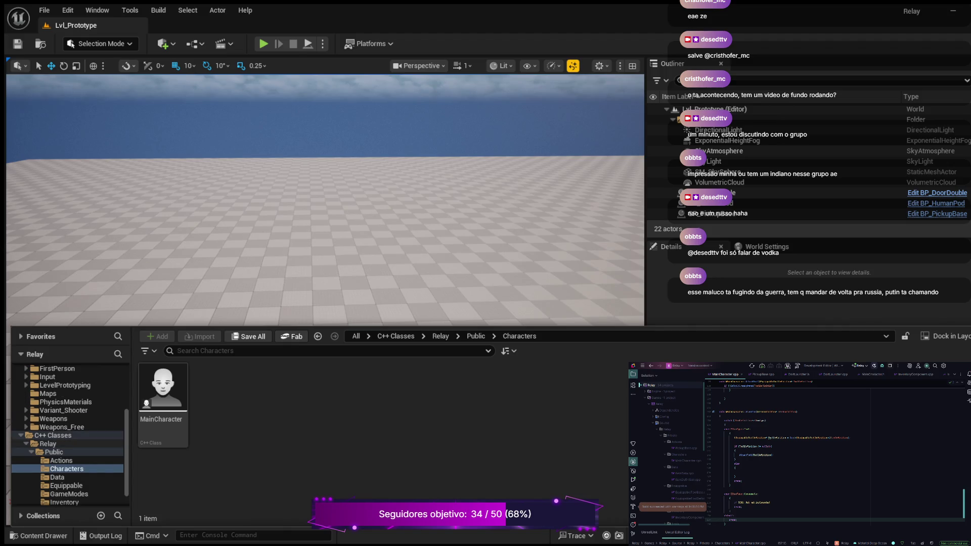
scroll(68, 434, "up", 2)
left_click(63, 443)
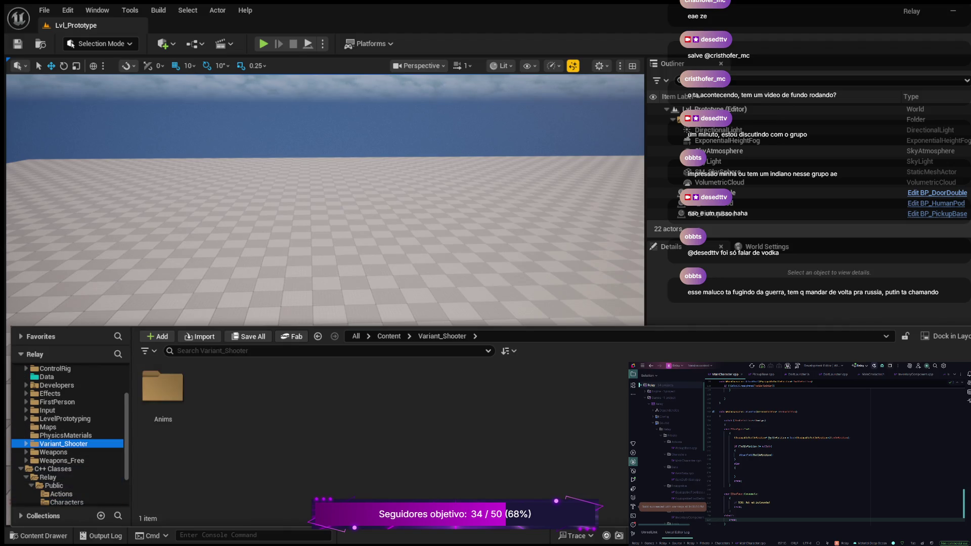
left_click(26, 444)
left_click(54, 452)
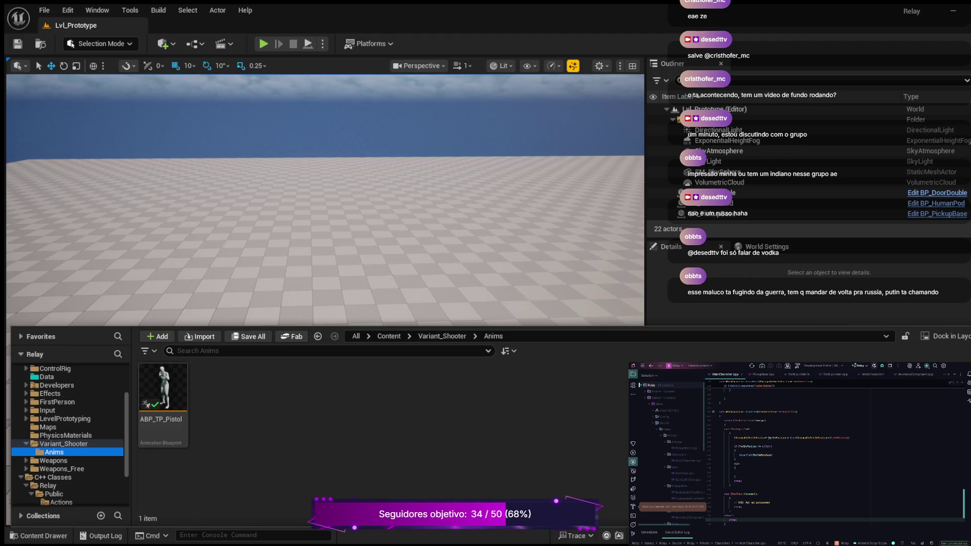
left_click(163, 399)
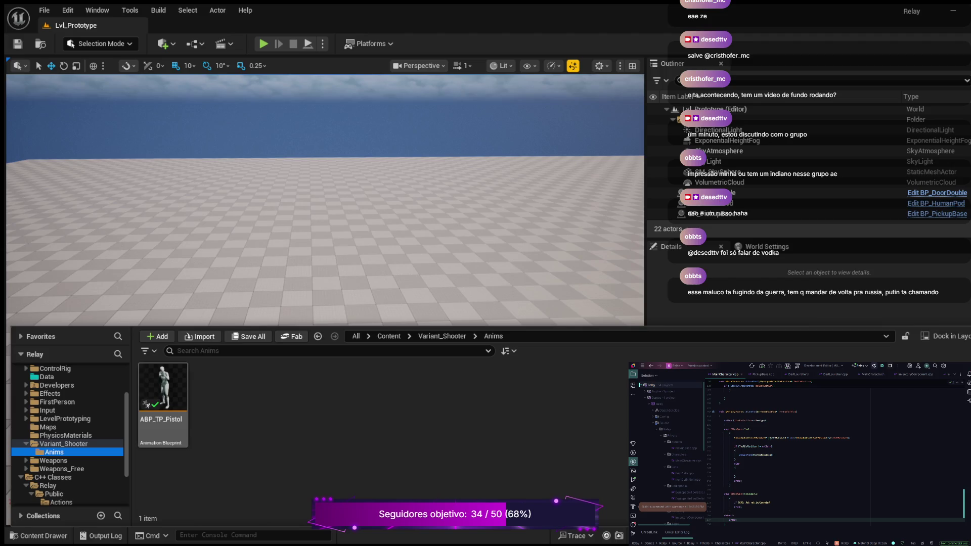
key("ctrl+d")
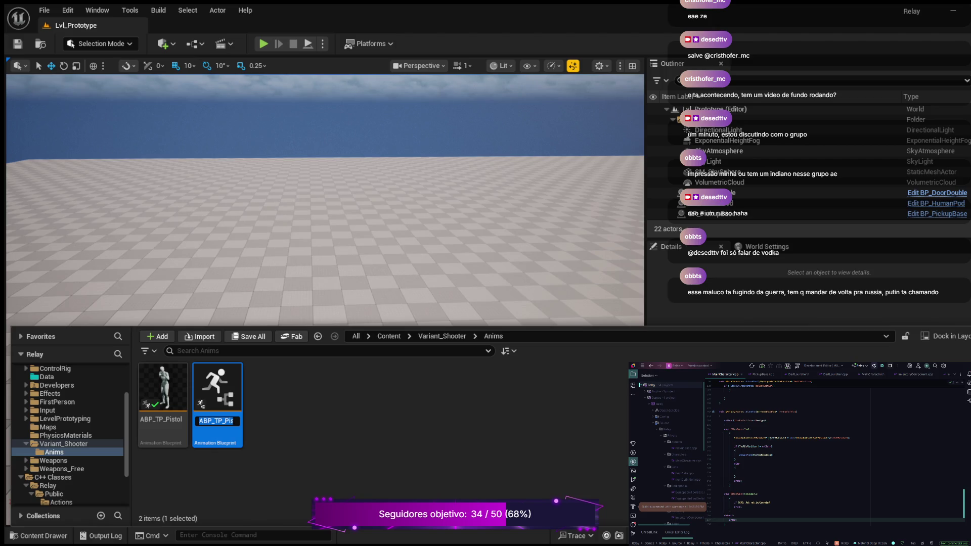
Rename the duplicated animation blueprint to ABP_TP_DartLauncher
left_click(232, 420)
key("BackSpace")
key("BackSpace")
key("BackSpace")
key("BackSpace")
key("BackSpace")
type("artLauncher")
key("Return")
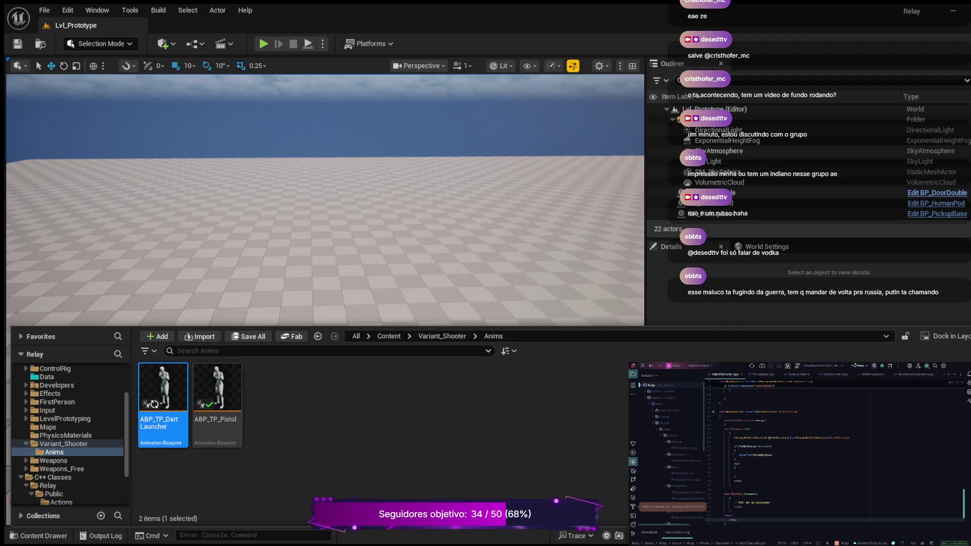
key("ctrl+space")
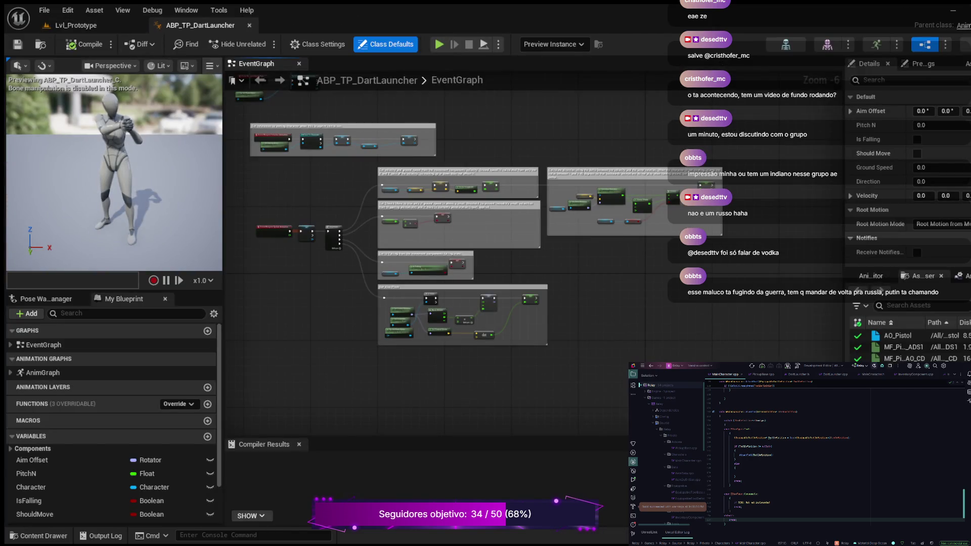
Jump to the Event Blueprint Begin Play node and its Cast To BP_MainCharacter
scroll(321, 216, "up", 3)
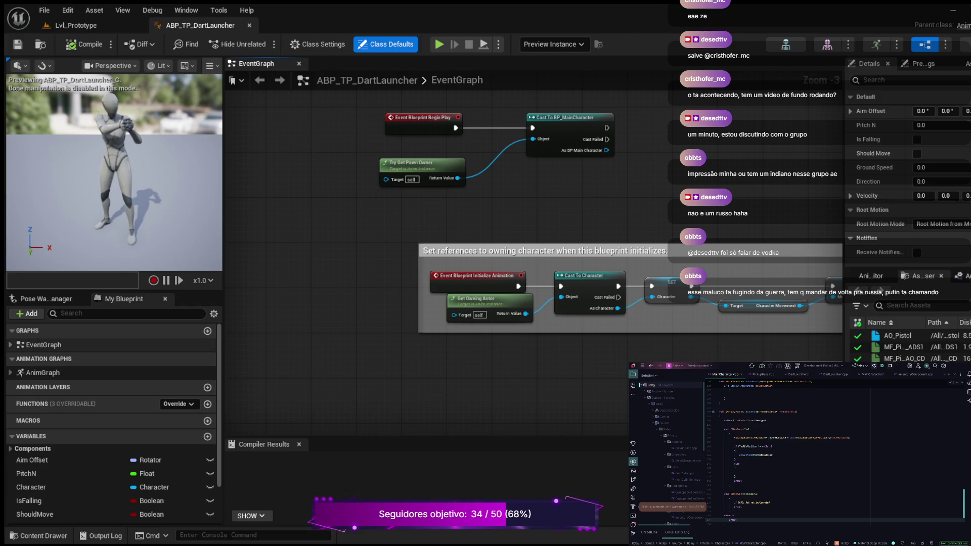
left_click(10, 345)
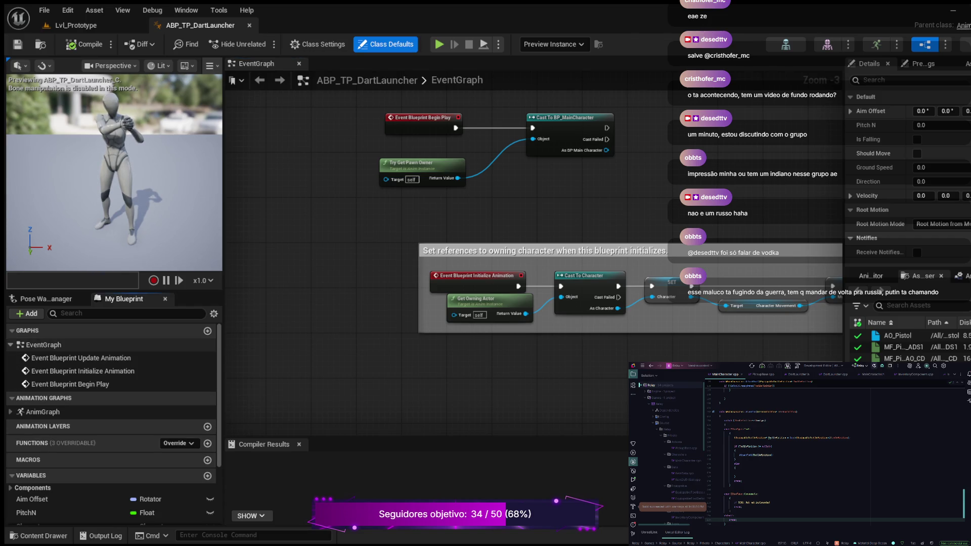
double_click(70, 384)
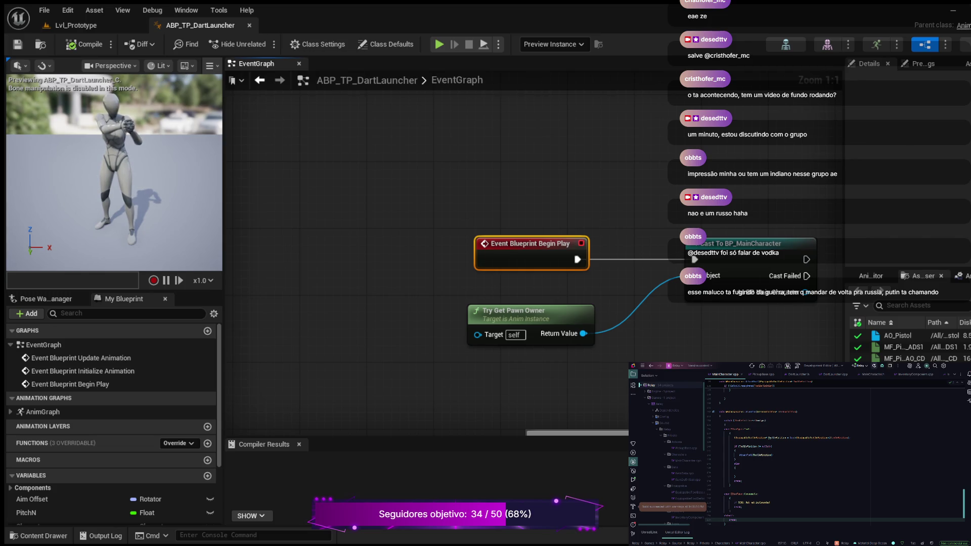
left_click_drag(576, 189, 393, 157)
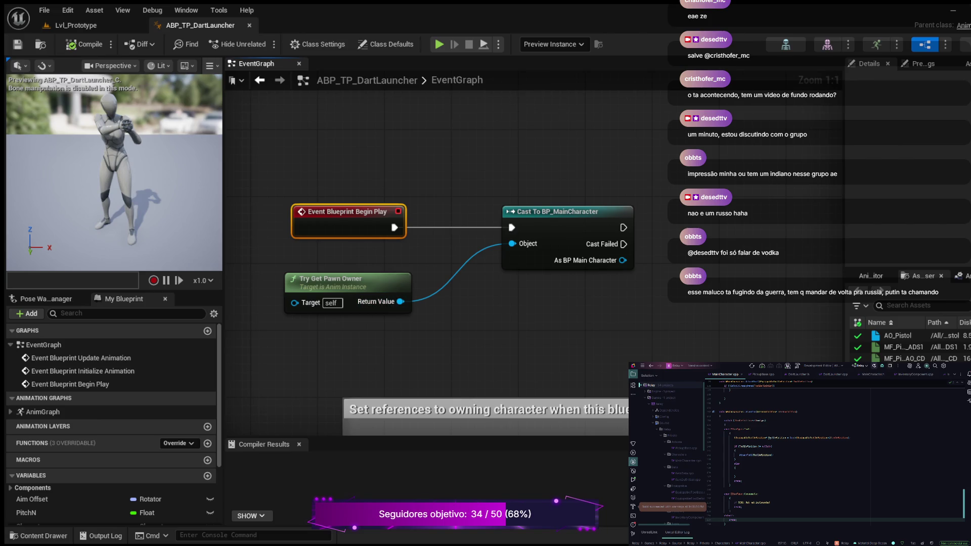
Add a Get Mesh node from the cast's As BP Main Character output
left_click_drag(565, 320, 431, 320)
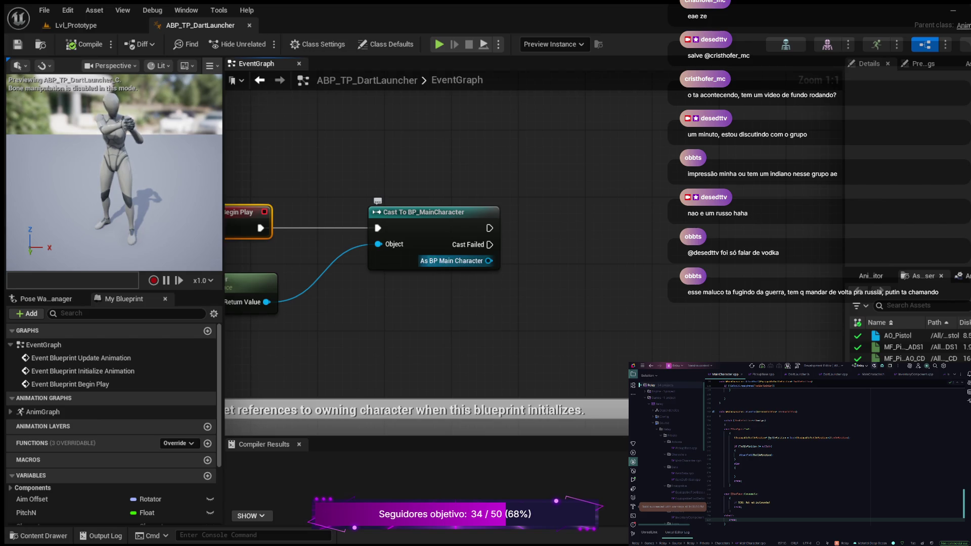
mouse_move(489, 261)
left_mouse_down()
mouse_move(536, 300)
mouse_move(554, 268)
left_mouse_up()
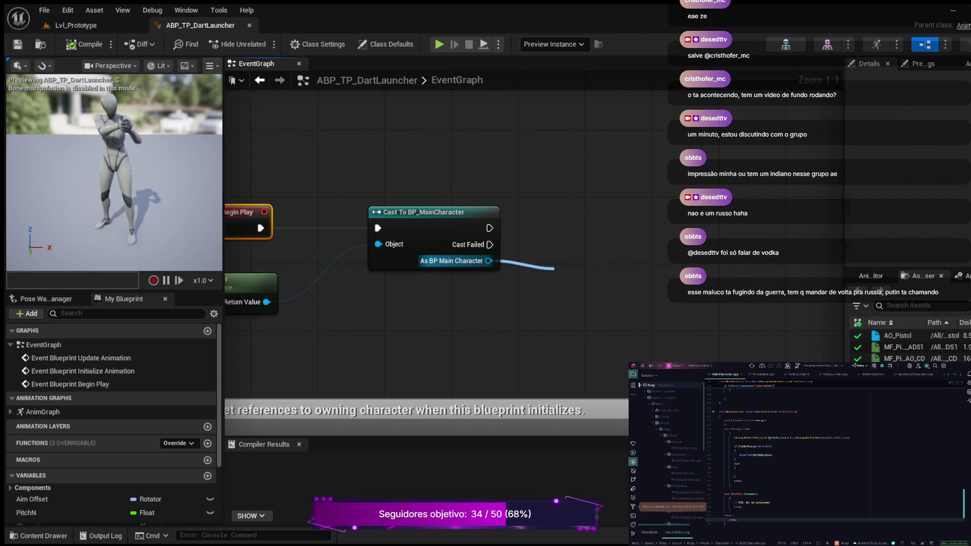
key("Return")
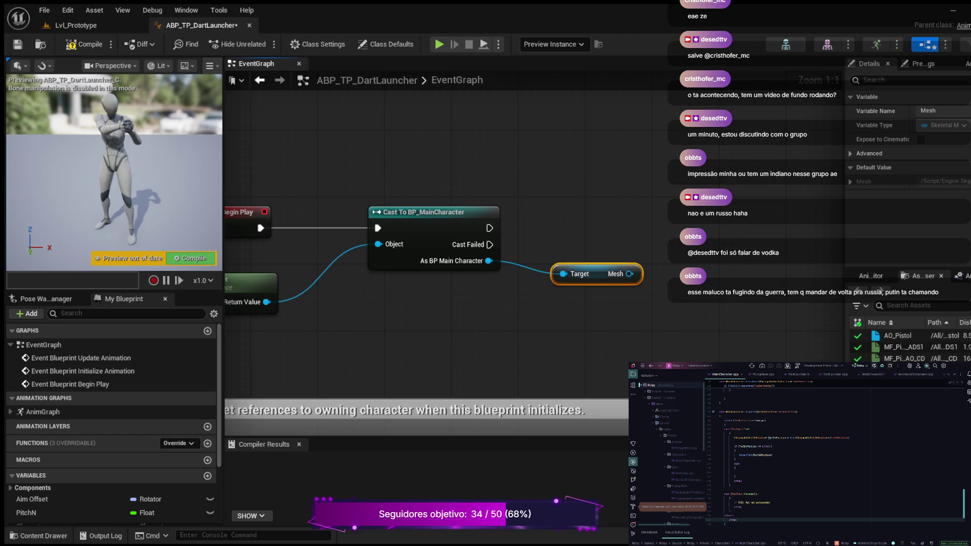
left_click_drag(483, 306, 289, 364)
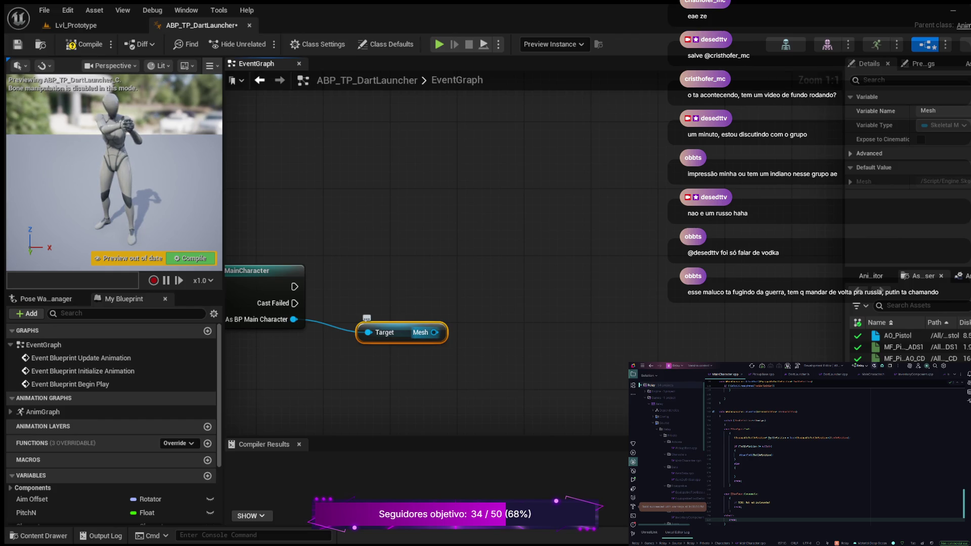
Promote the Mesh output to a variable, with its SET node running after the cast
left_click_drag(434, 332, 461, 278)
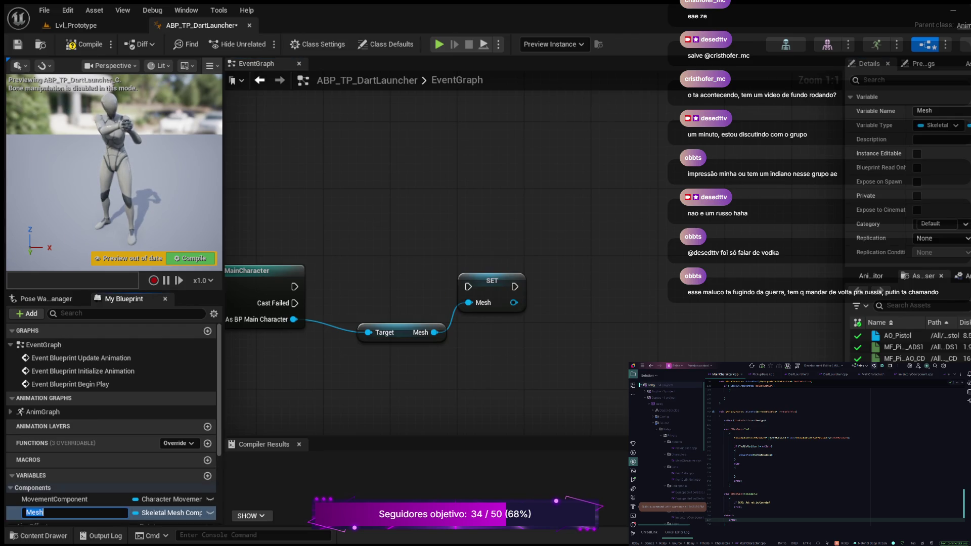
left_click_drag(295, 287, 469, 287)
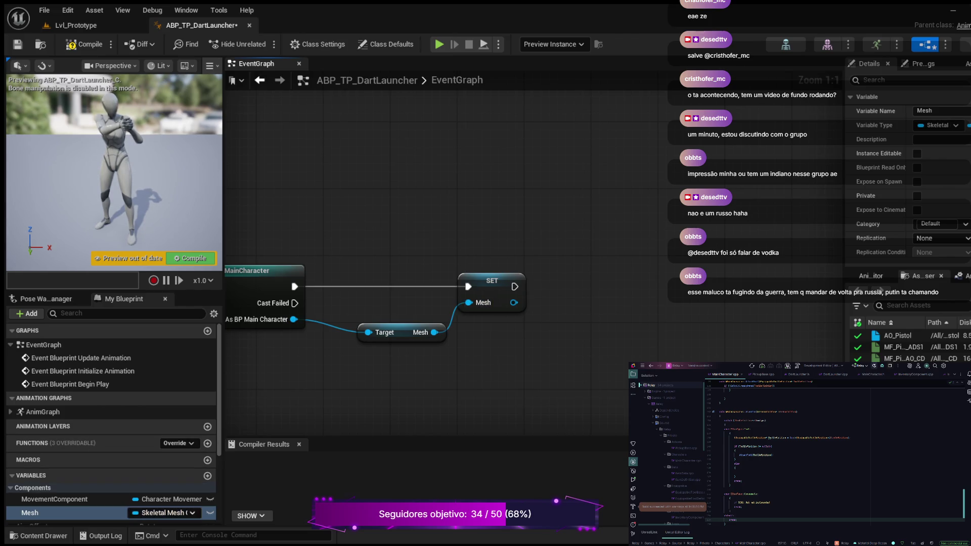
left_click(66, 513)
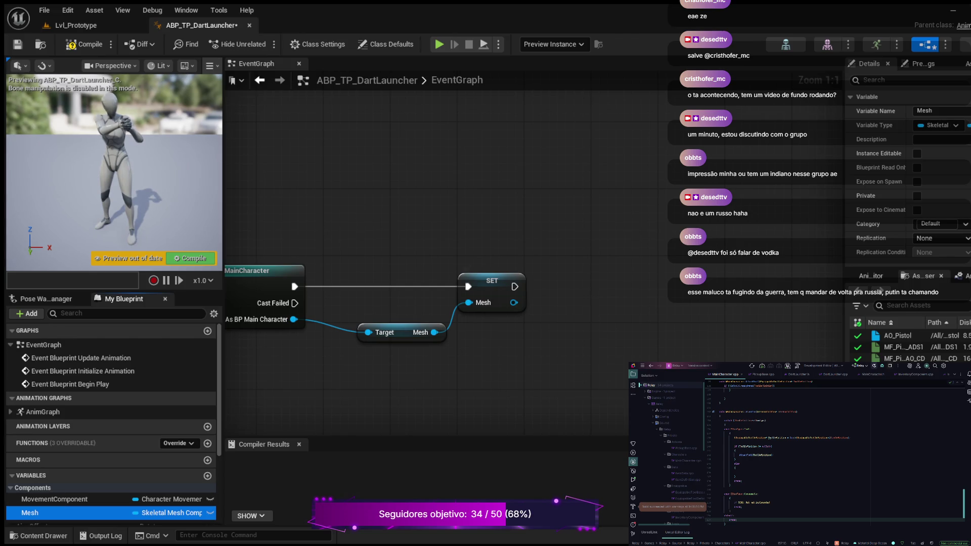
left_click_drag(486, 280, 518, 272)
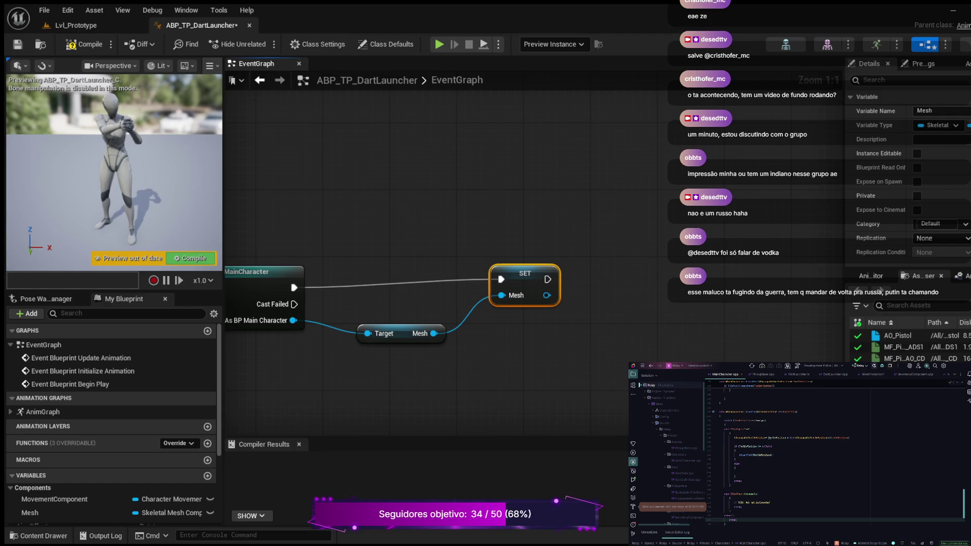
key("Escape")
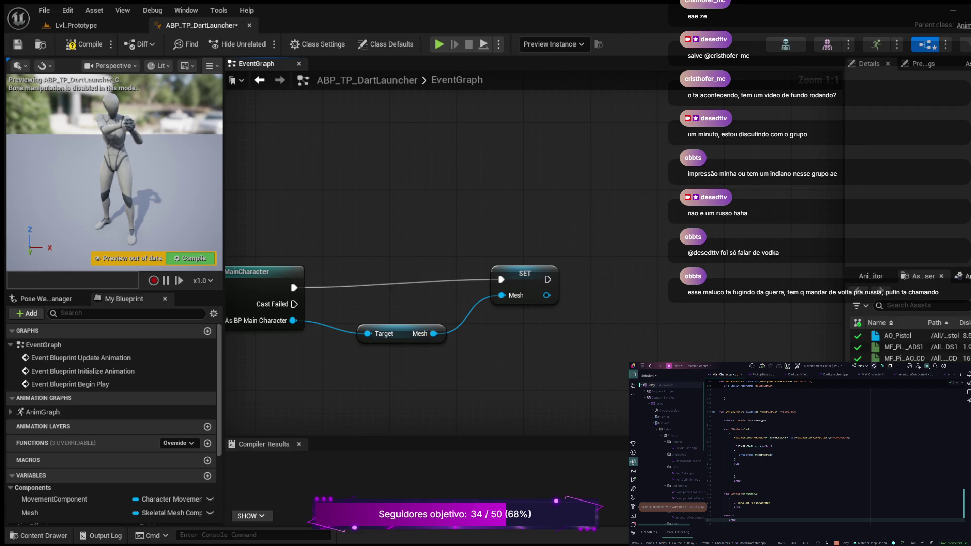
left_click_drag(434, 333, 492, 367)
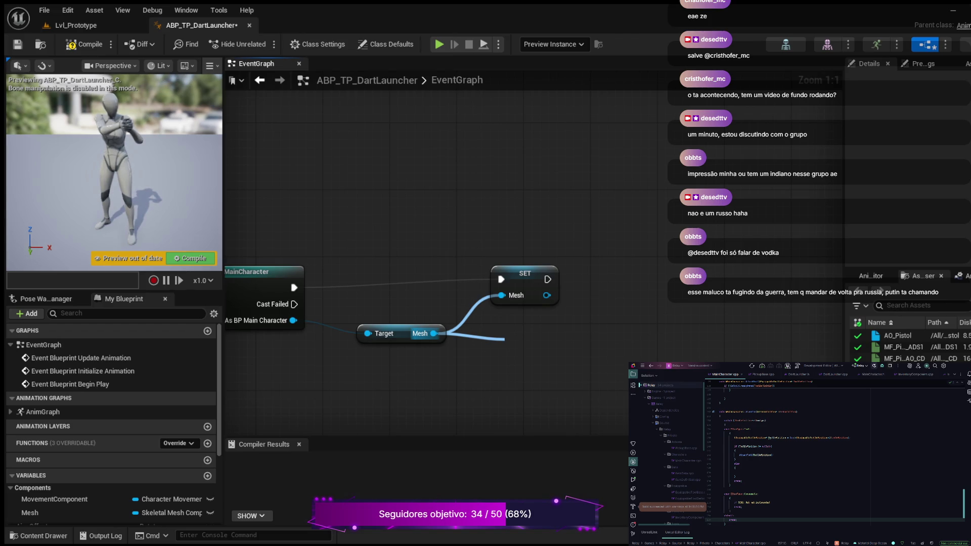
left_click_drag(503, 339, 501, 295)
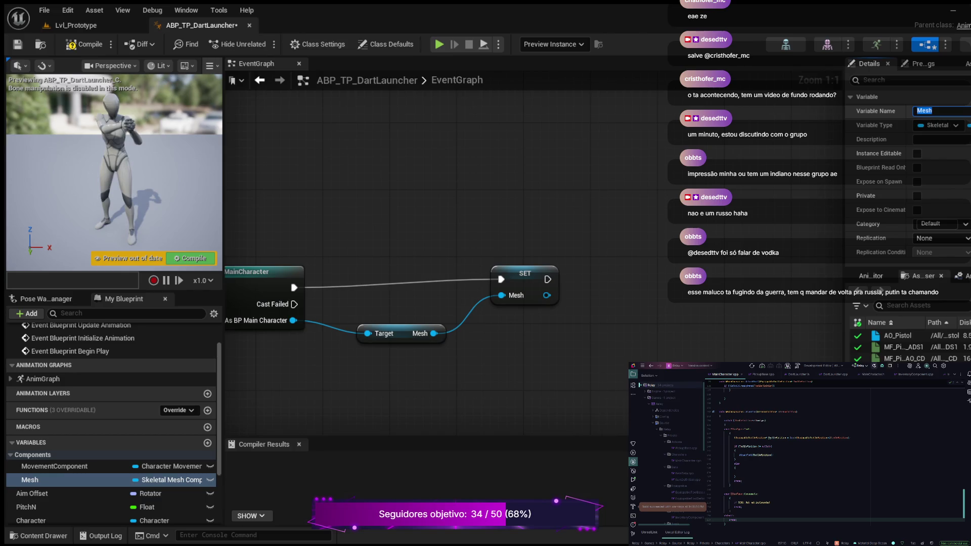
Rename the variable to TopDownMesh, compile ABP_TP_DartLauncher, and return to Lvl_Prototype
type("To")
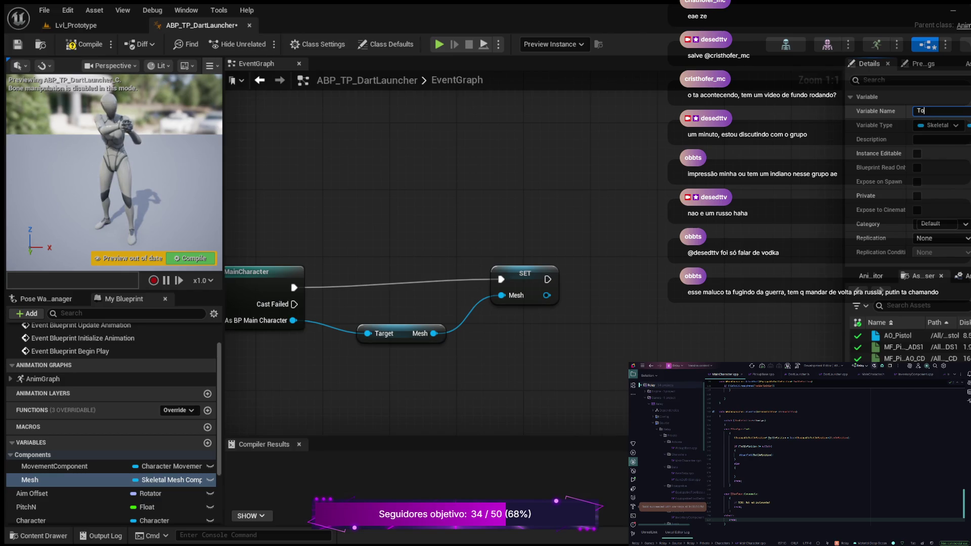
type("pDown")
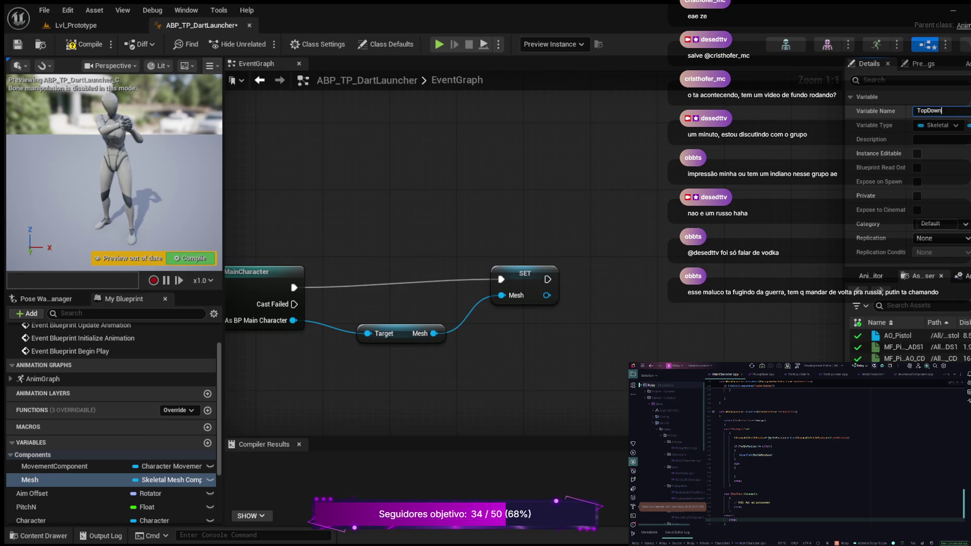
type("Mesh")
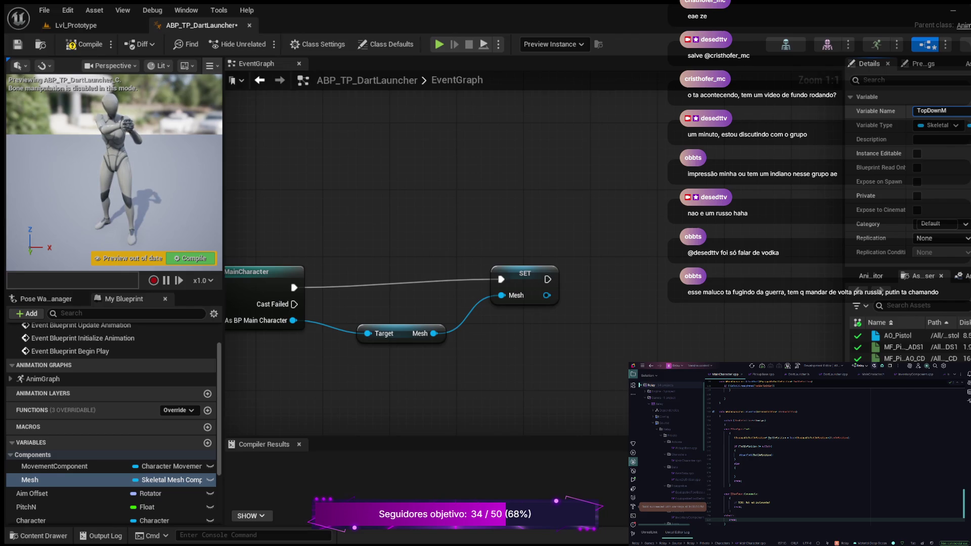
key("Return")
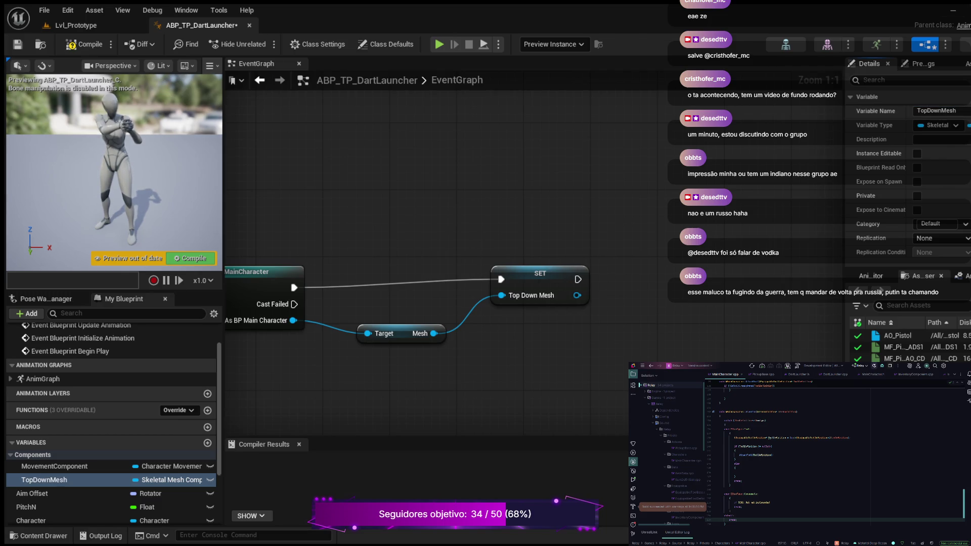
left_click(85, 44)
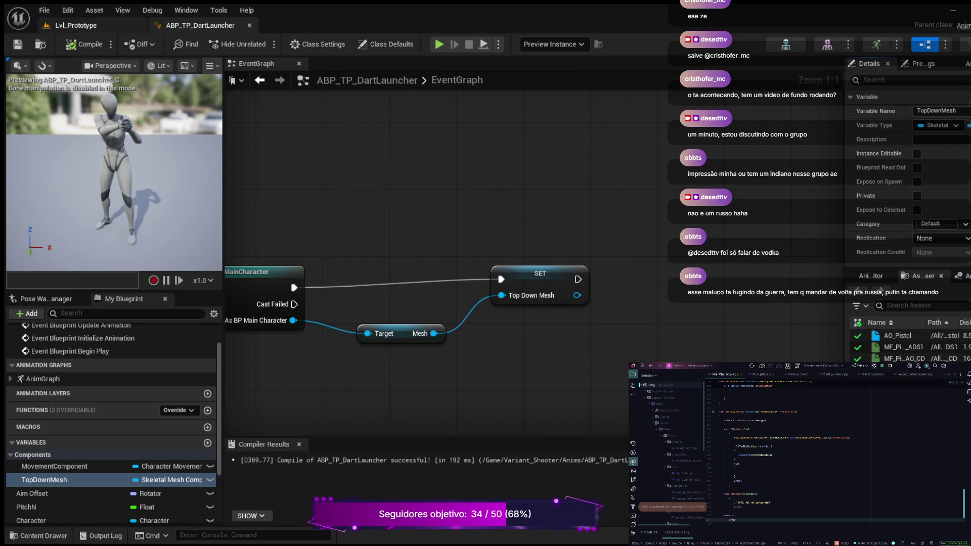
left_click(76, 25)
key("ctrl+space")
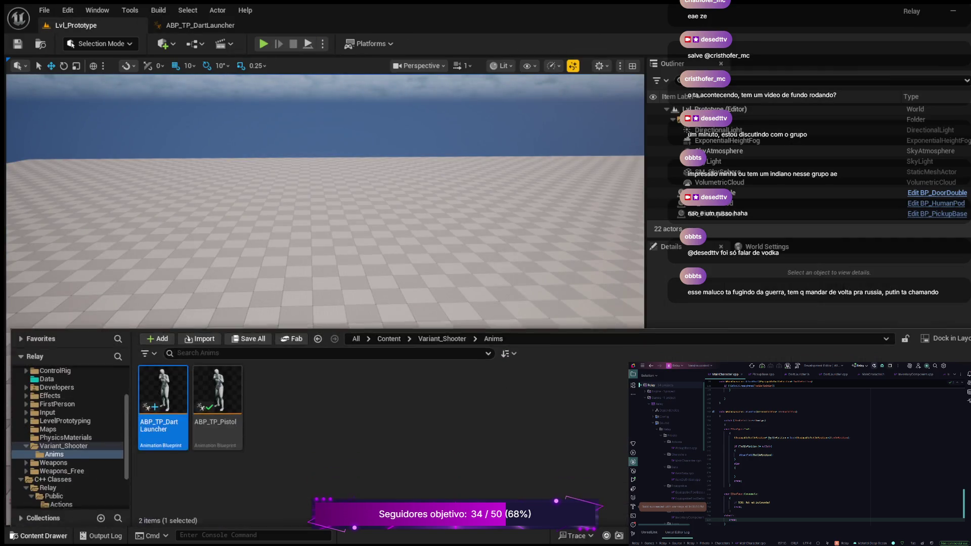
Show the Input folder's contents after peeking into its Touch and Actions subfolders
left_click(47, 410)
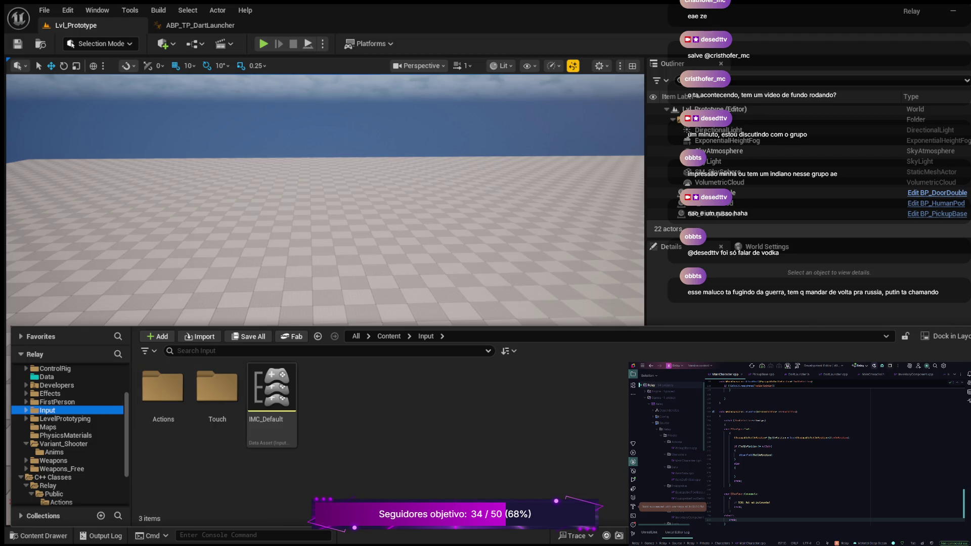
left_click(26, 410)
left_click(55, 426)
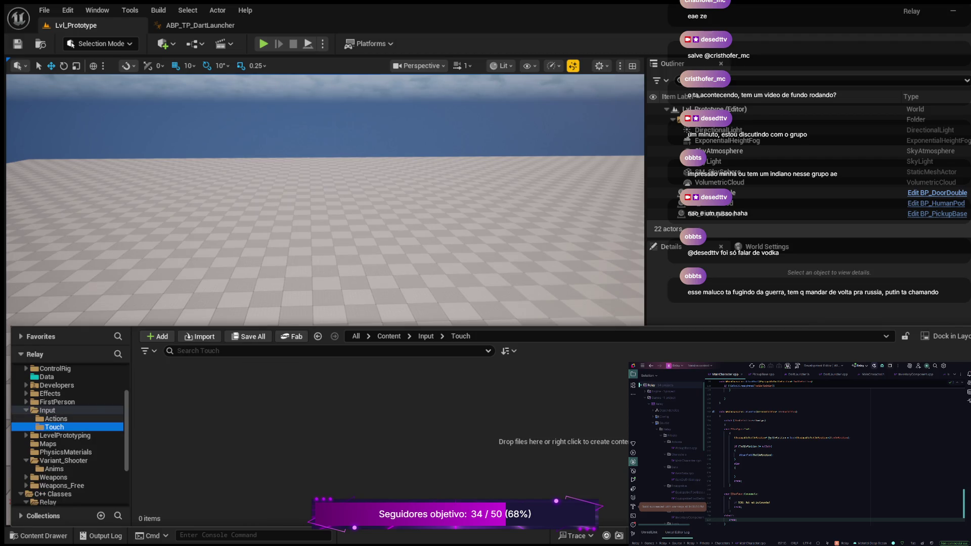
left_click(56, 419)
left_click(47, 410)
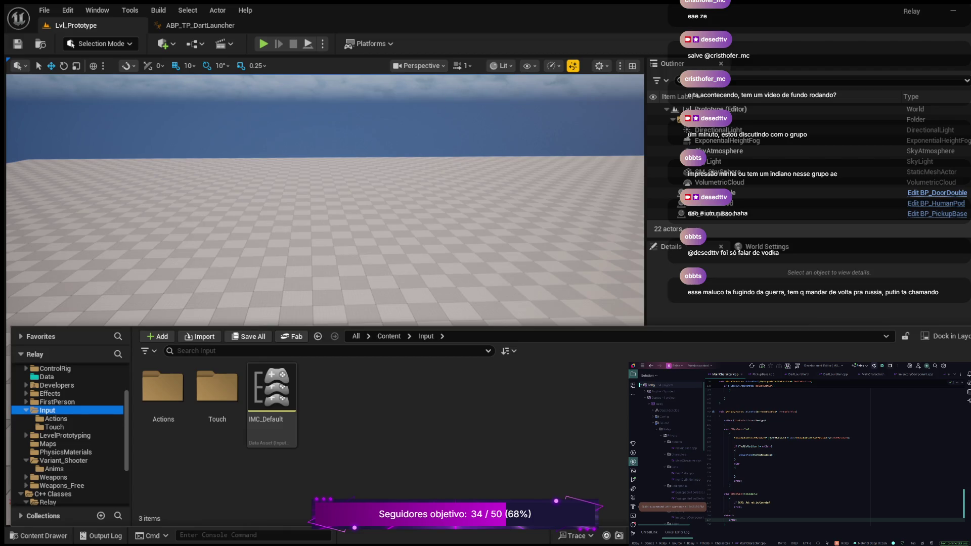
Open IMC_Default and inspect its Space Bar, W, S, A and D key mappings
double_click(272, 387)
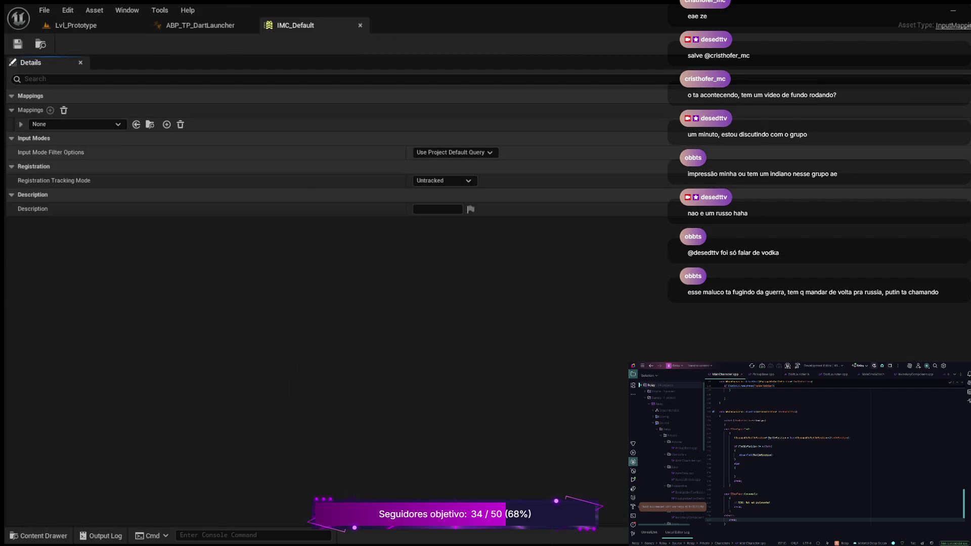
left_click(21, 124)
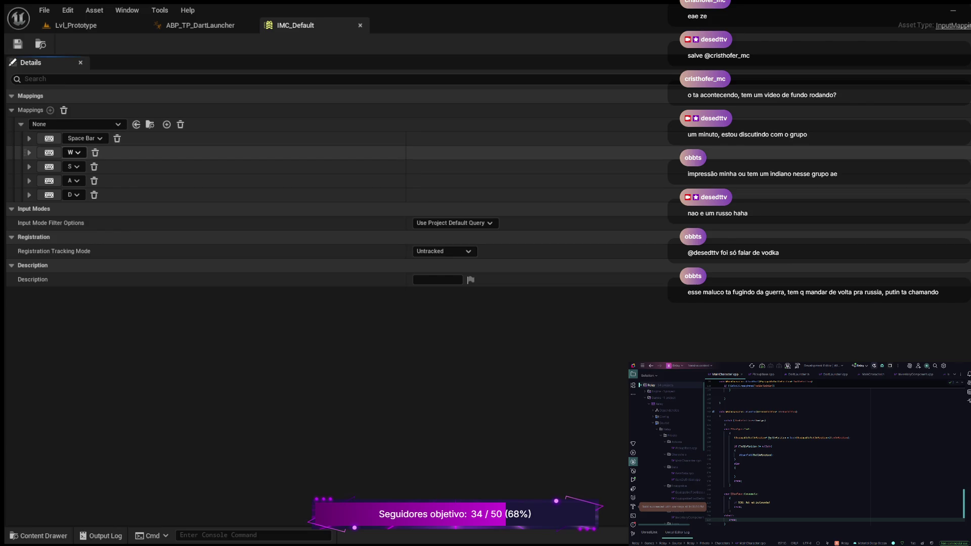
left_click(29, 152)
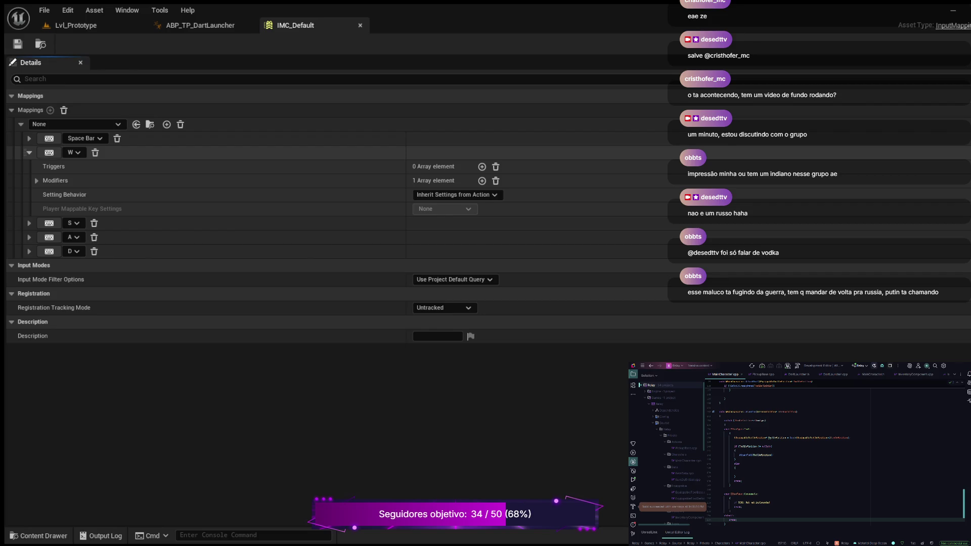
left_click(29, 152)
left_click(21, 124)
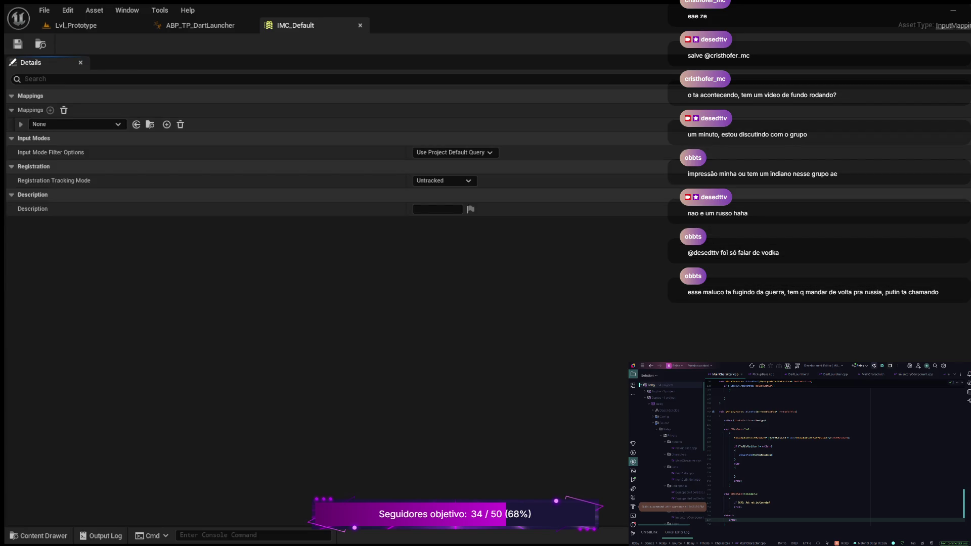
left_click(21, 124)
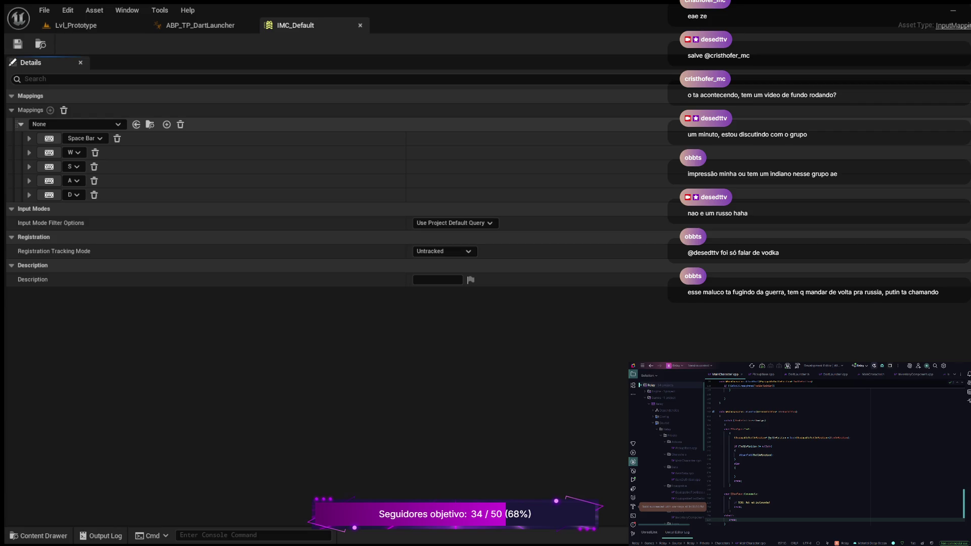
left_click(21, 124)
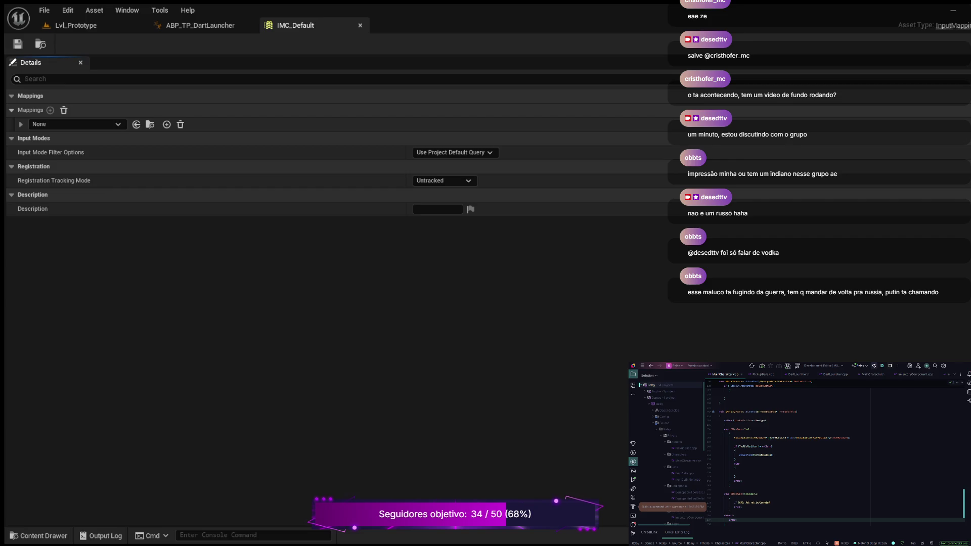
left_click(42, 535)
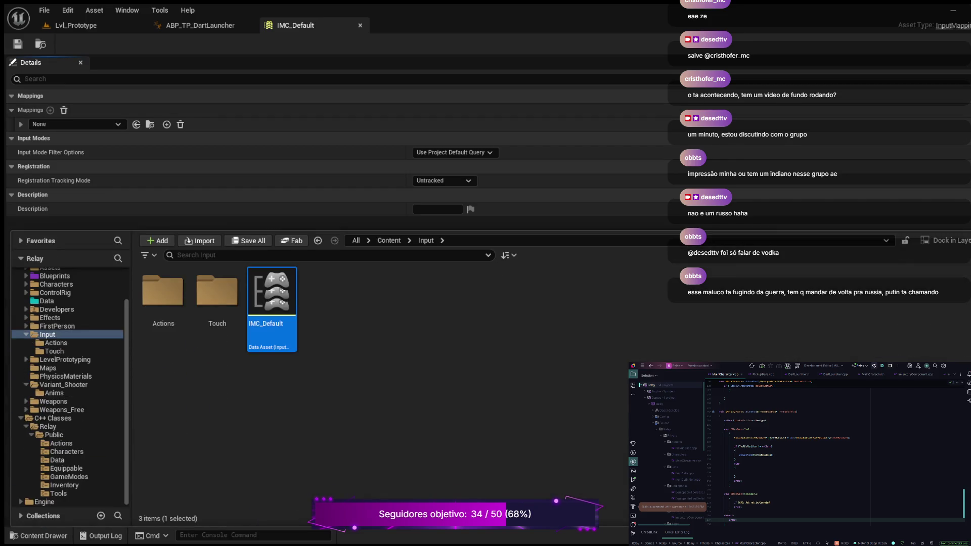
Create an Input Action named IA_Move in Input/Actions and open it
double_click(163, 292)
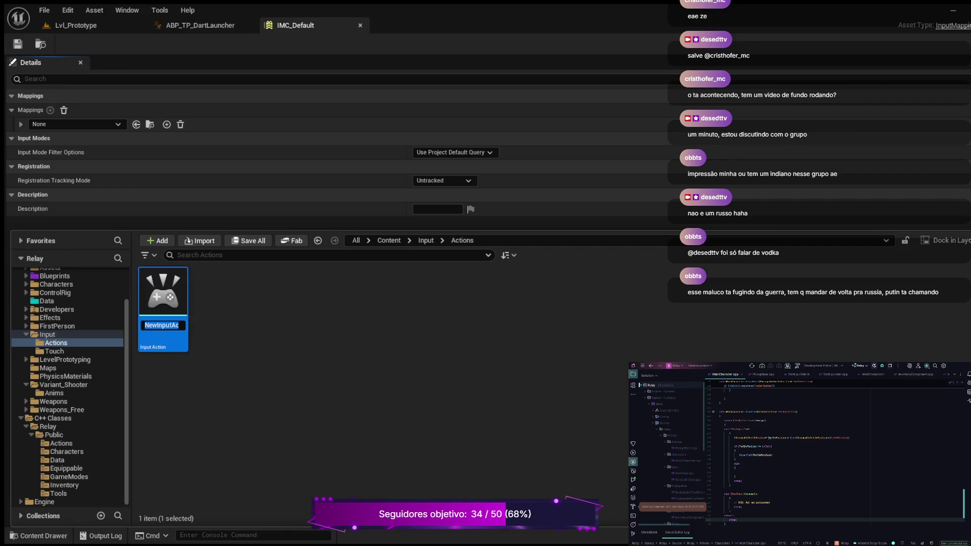
type("IA_")
type("Mo")
type("ve")
key("Return")
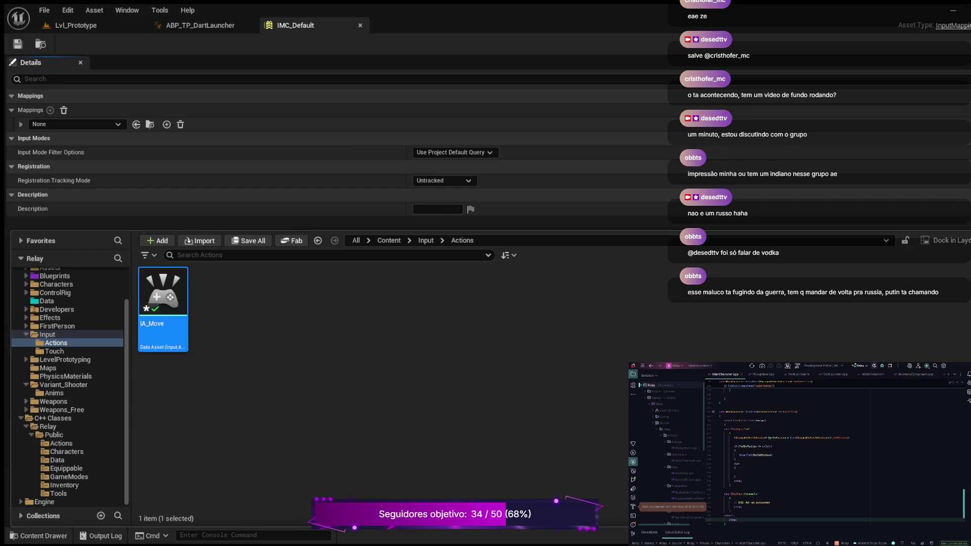
double_click(163, 293)
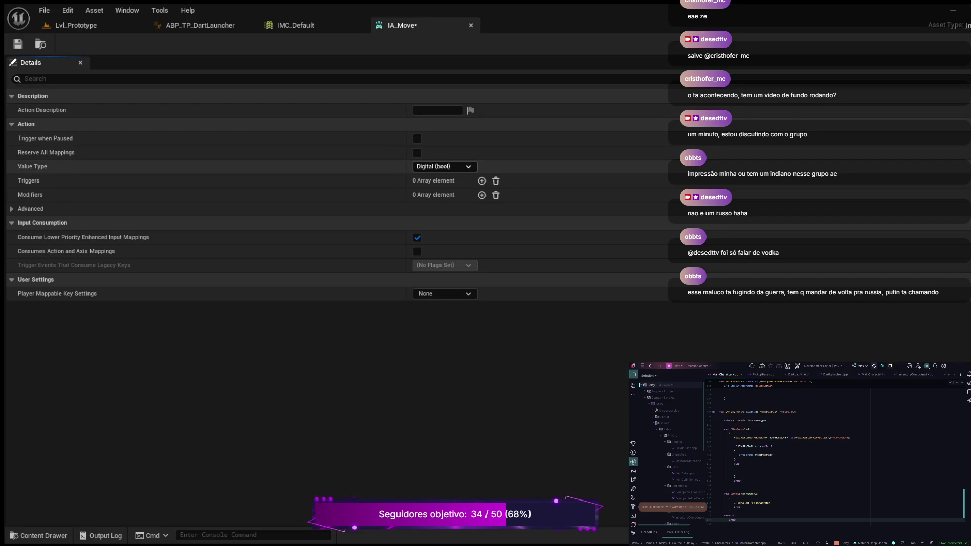
Set IA_Move's value type to Axis2D (Vector2D) and close its editor
left_click(445, 166)
left_click(440, 198)
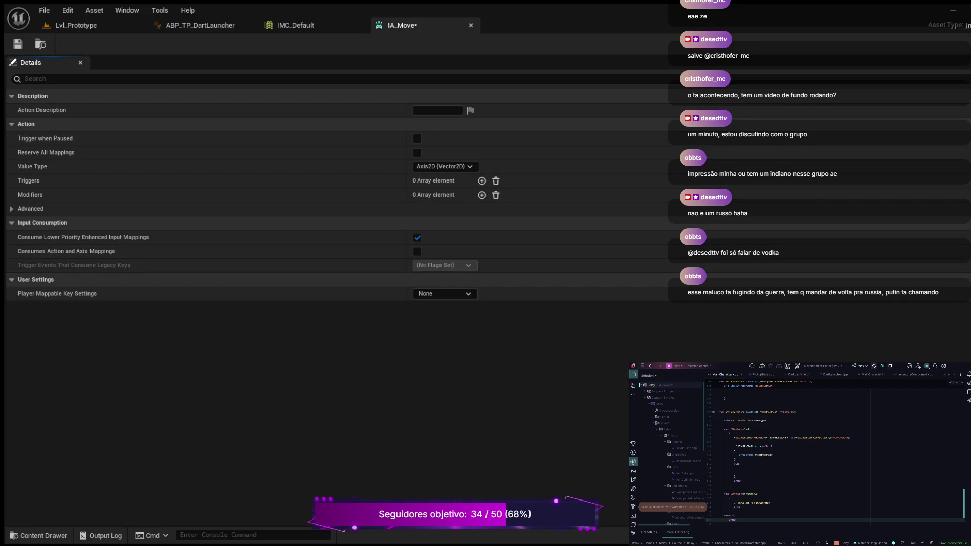
key("ctrl+w")
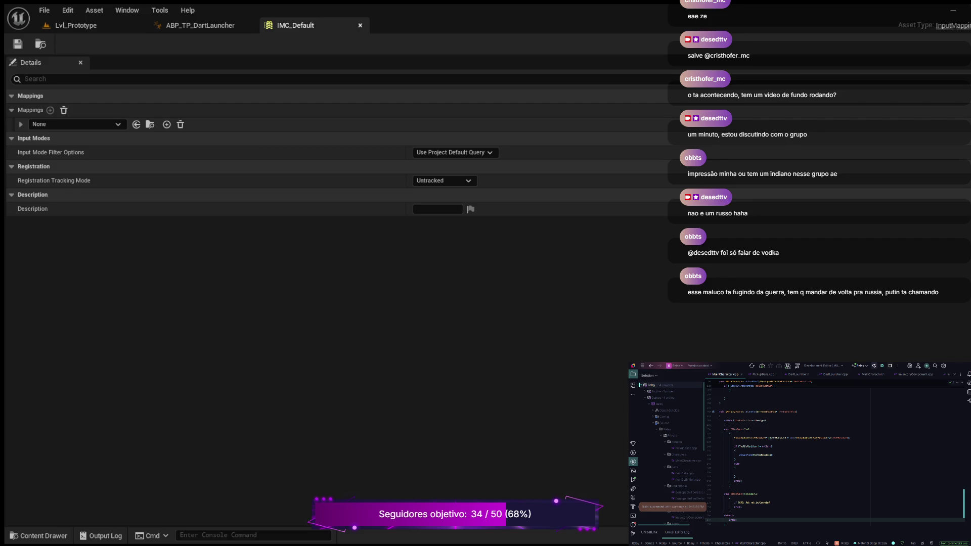
Close IMC_Default, survey the ABP_TP_DartLauncher event graph, then switch back to Lvl_Prototype
key("ctrl+w")
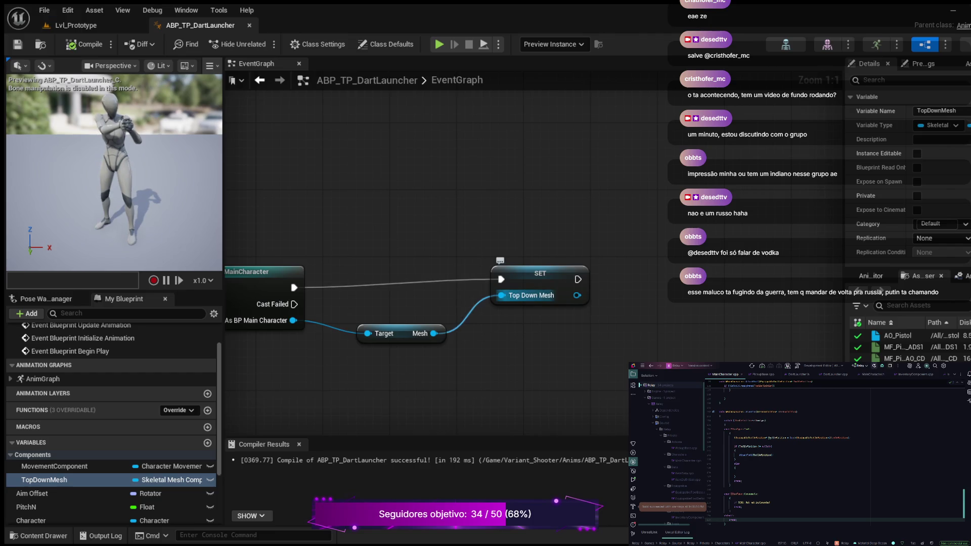
scroll(520, 266, "down", 2)
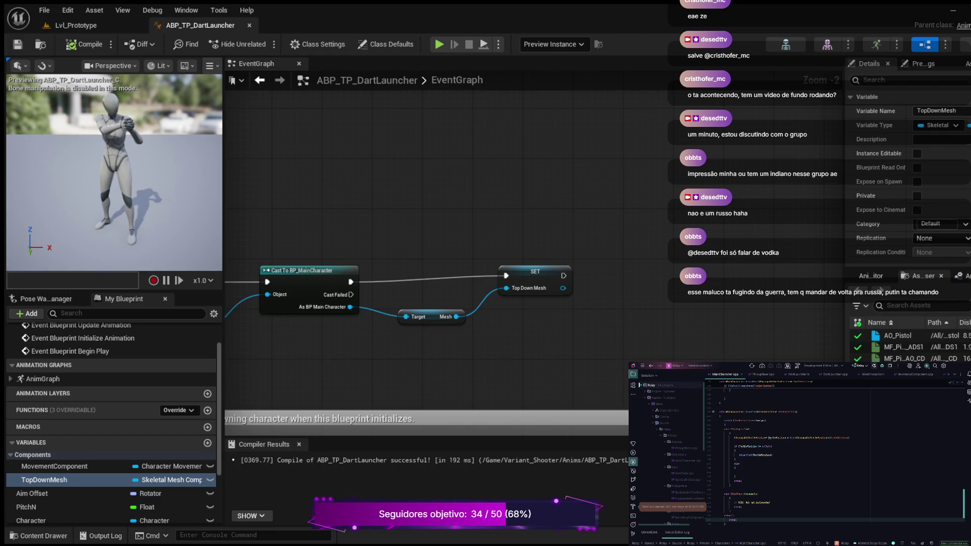
scroll(283, 321, "down", 4)
mouse_move(283, 321)
left_mouse_down()
mouse_move(544, 175)
mouse_move(489, 229)
mouse_move(387, 235)
left_mouse_up()
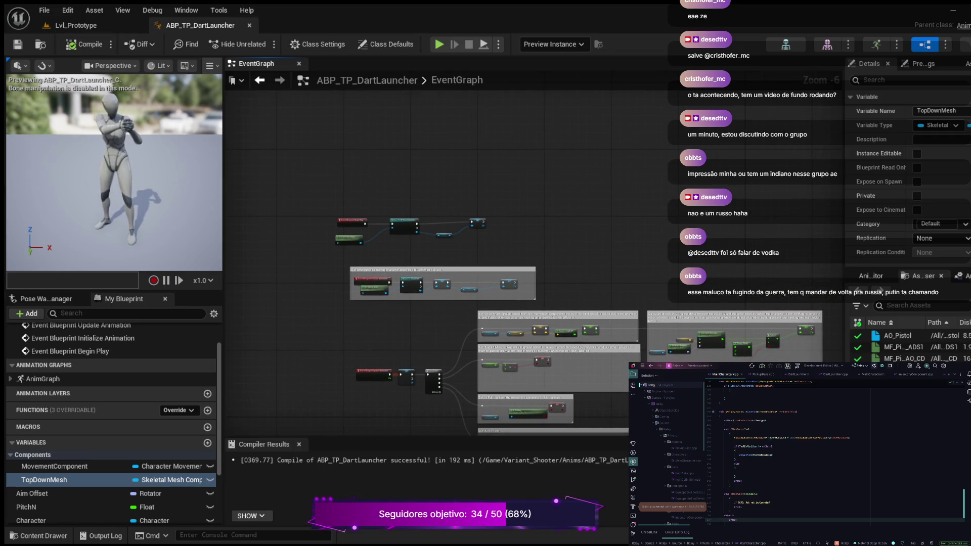
key("ctrl+Tab")
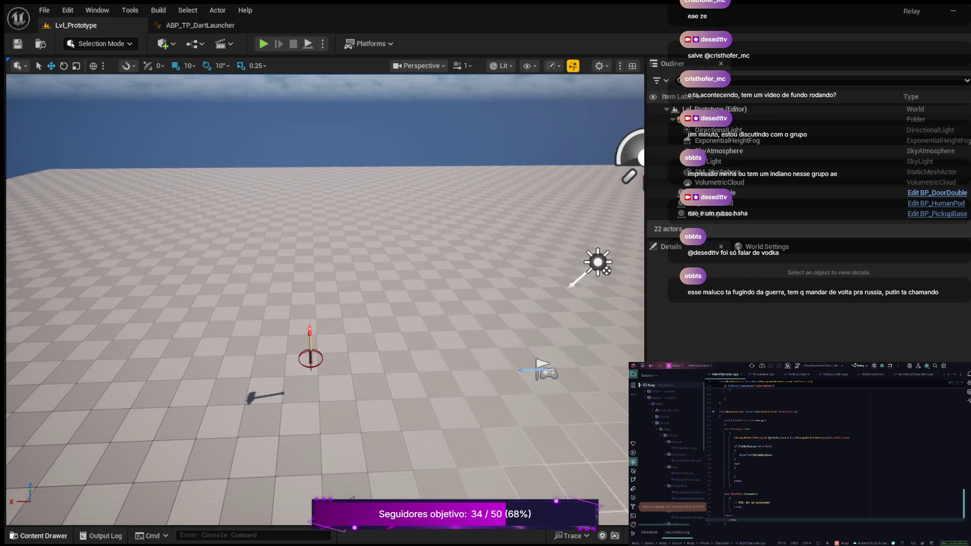
Open BP_MainCharacter from the Blueprints folder in the Blueprint editor
left_click(38, 535)
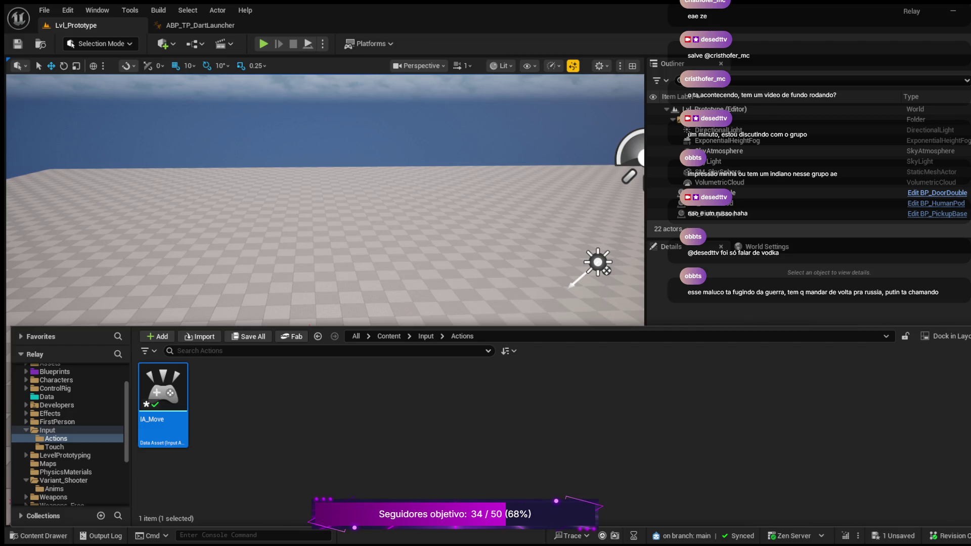
key("ctrl+space")
key("ctrl+space")
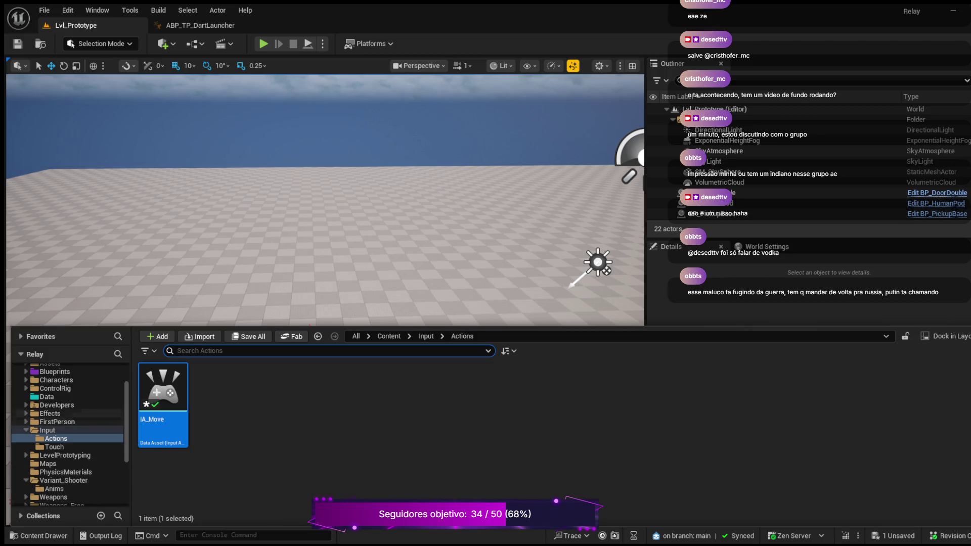
scroll(70, 405, "up", 3)
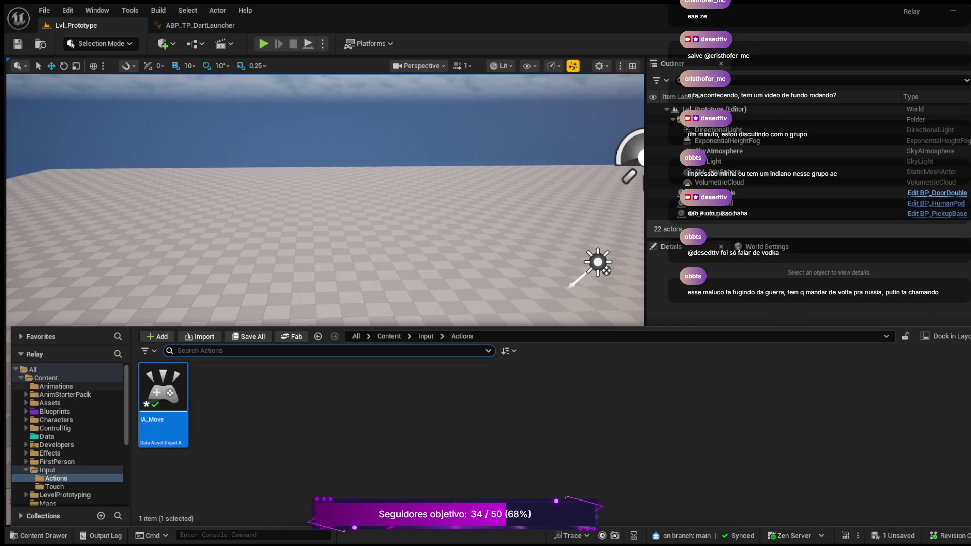
left_click(55, 411)
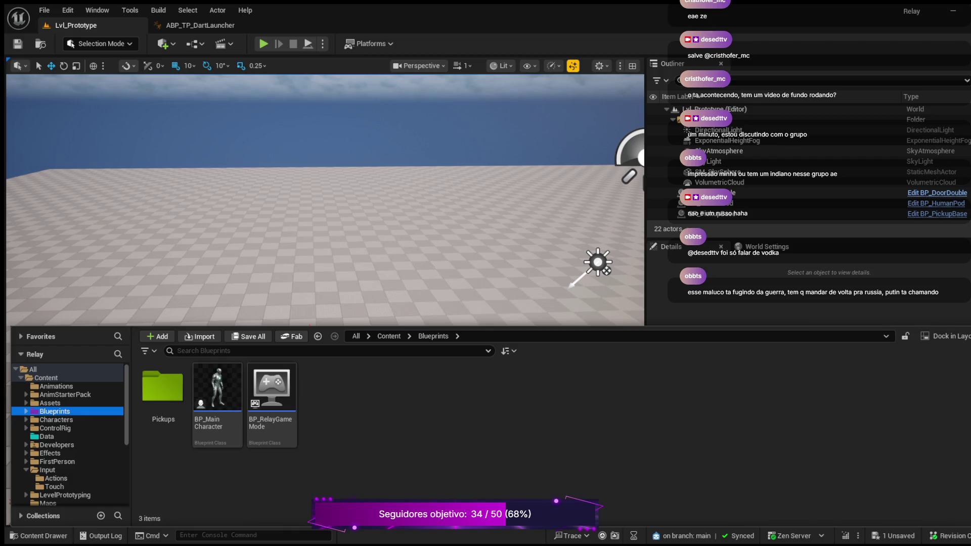
left_click(217, 400)
double_click(217, 399)
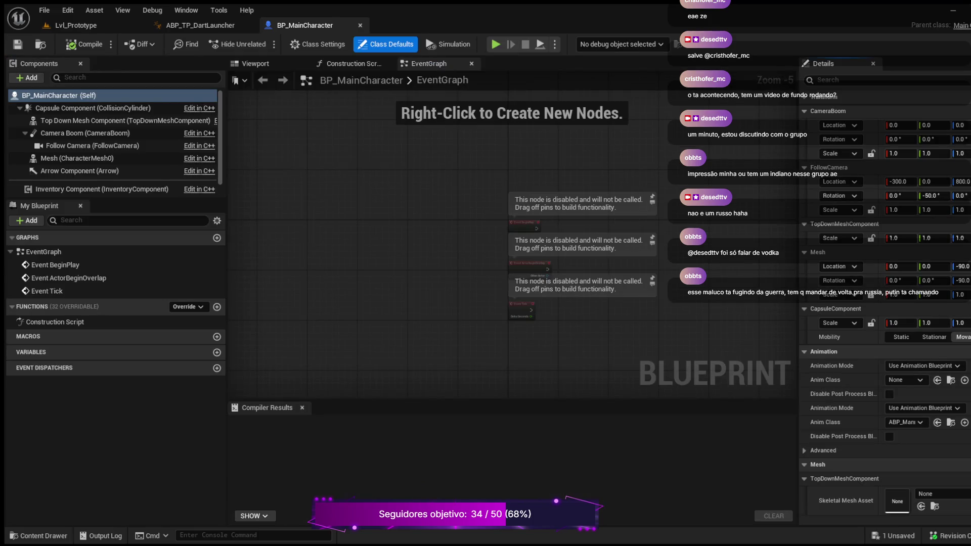
Filter the character's properties for 'input', set Move Action to IA_Move, and compile
left_click(840, 80)
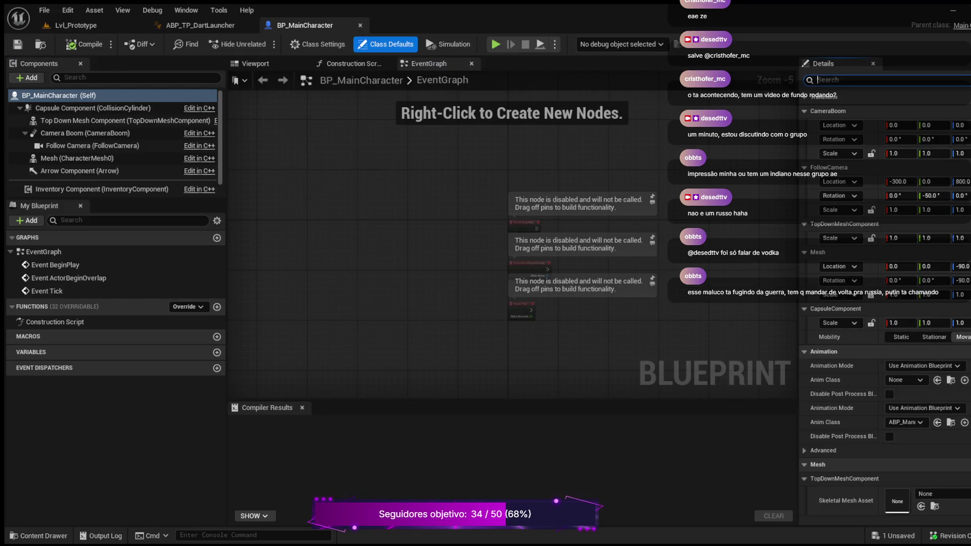
type("input")
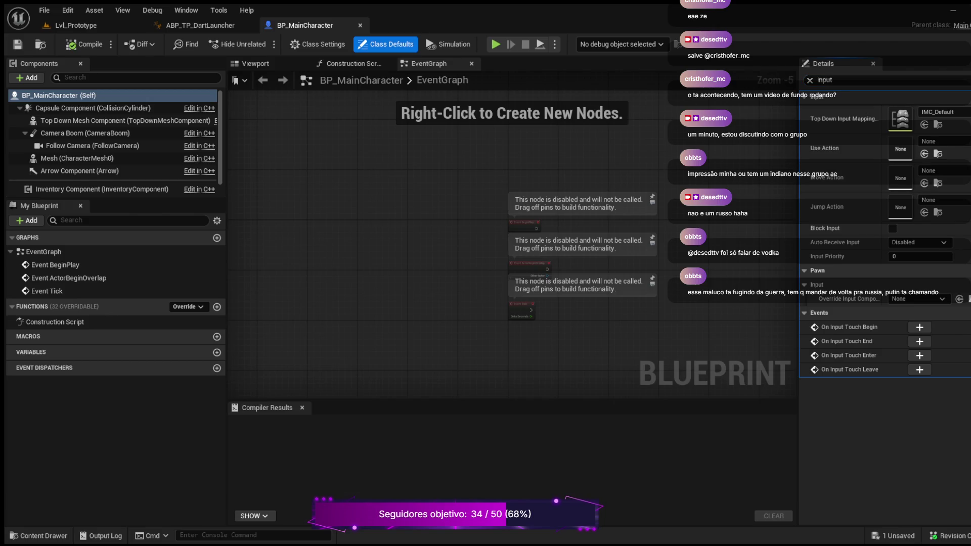
key("ctrl+v")
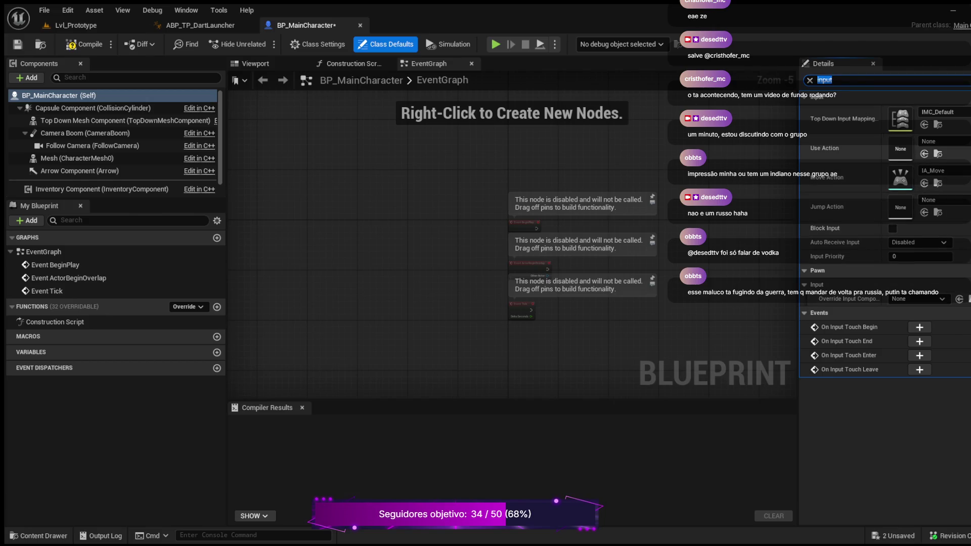
left_click(85, 44)
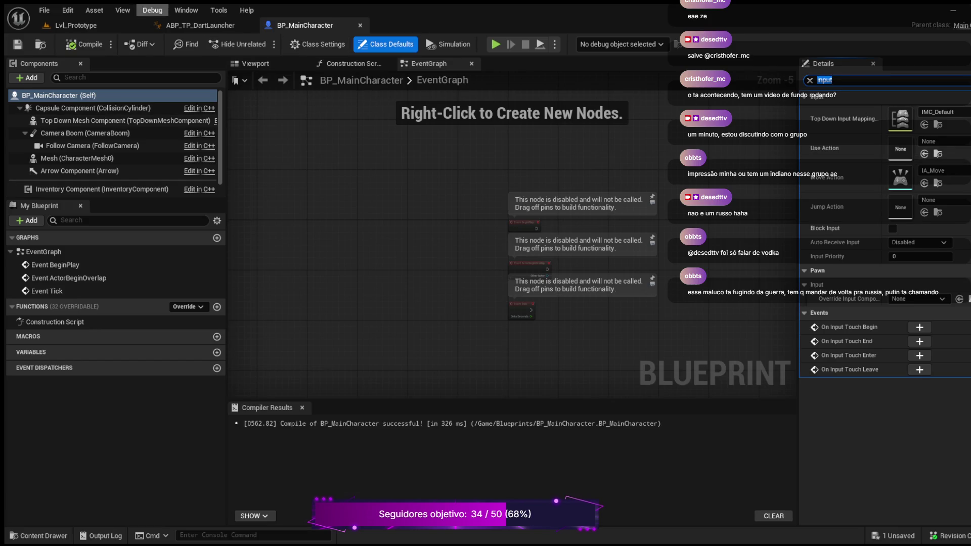
Check the Input/Actions folder's assets in the content browser from the Lvl_Prototype level editor
left_click(76, 25)
left_click(43, 535)
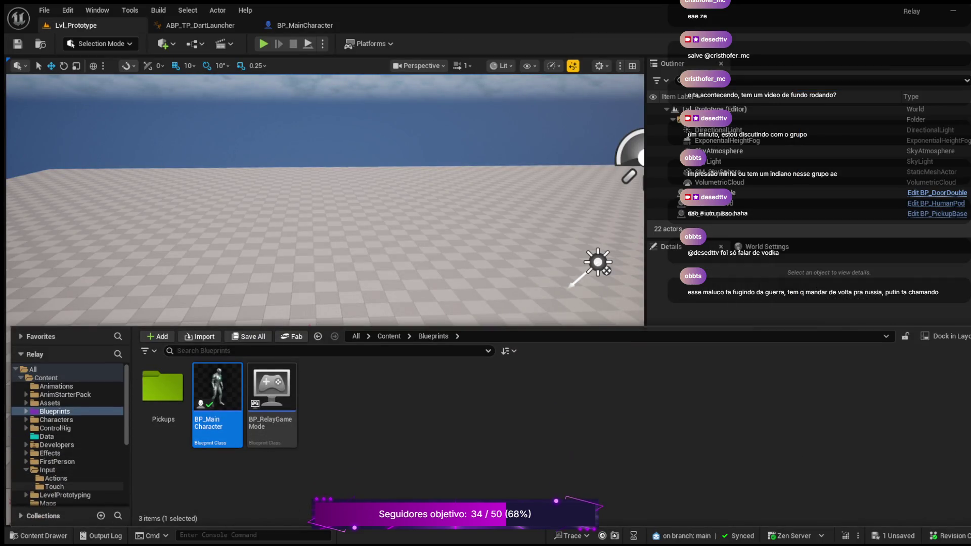
left_click(55, 479)
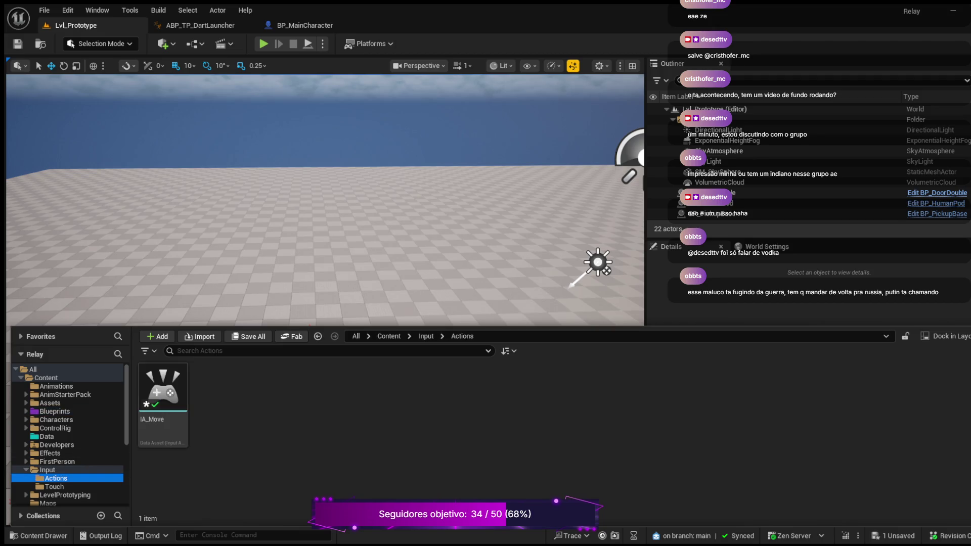
Back in BP_MainCharacter, reset the move action and input mapping to None and recompile
left_click(303, 25)
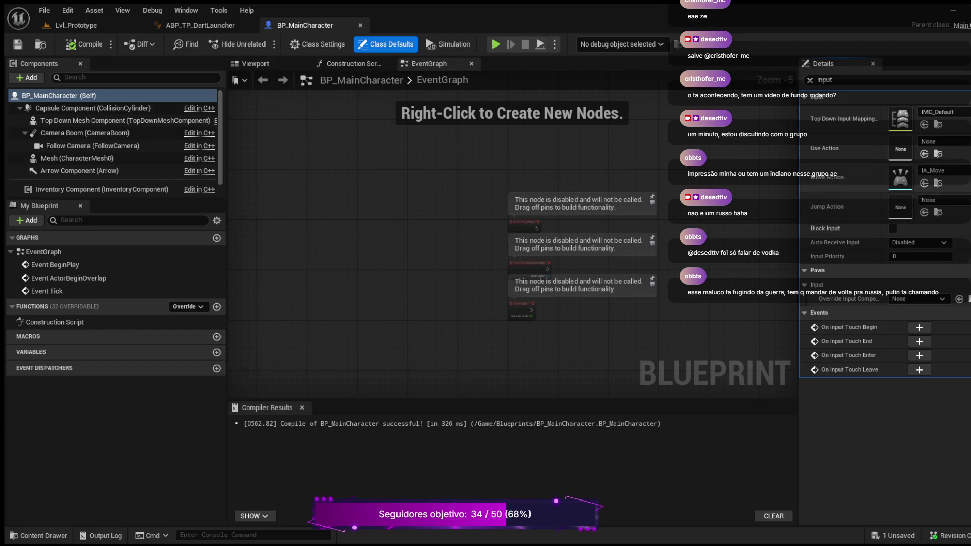
key("ctrl+z")
key("ctrl+z")
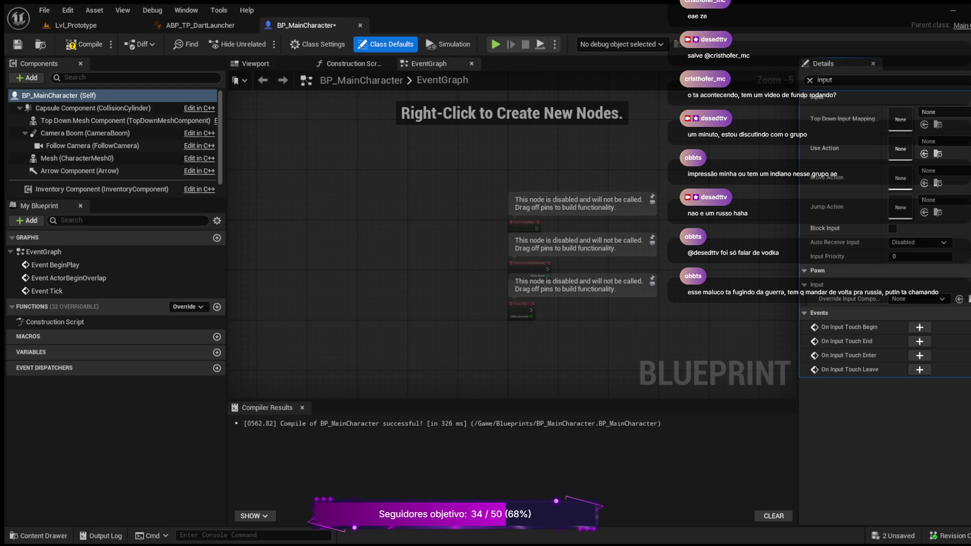
left_click(84, 44)
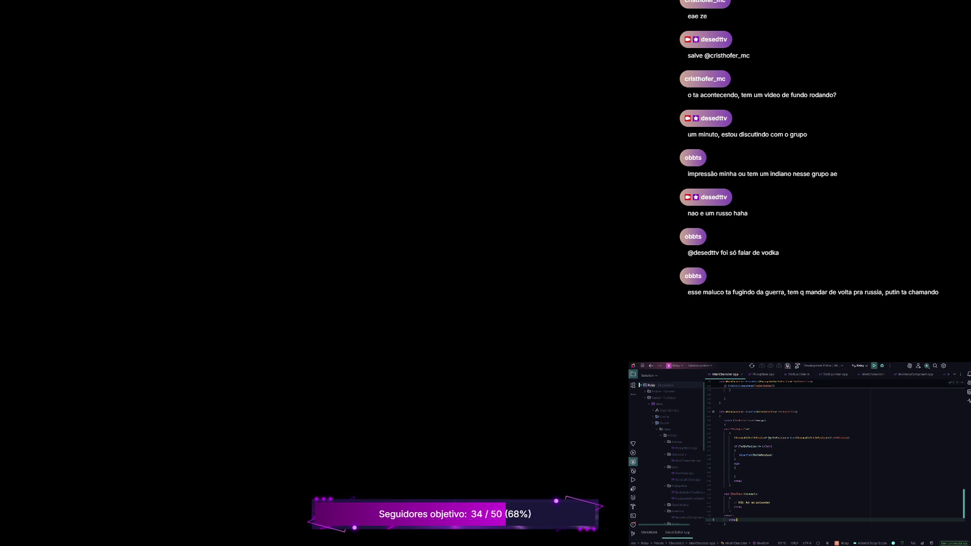
Build the C++ project in Rider, running the build a second time
left_click(797, 366)
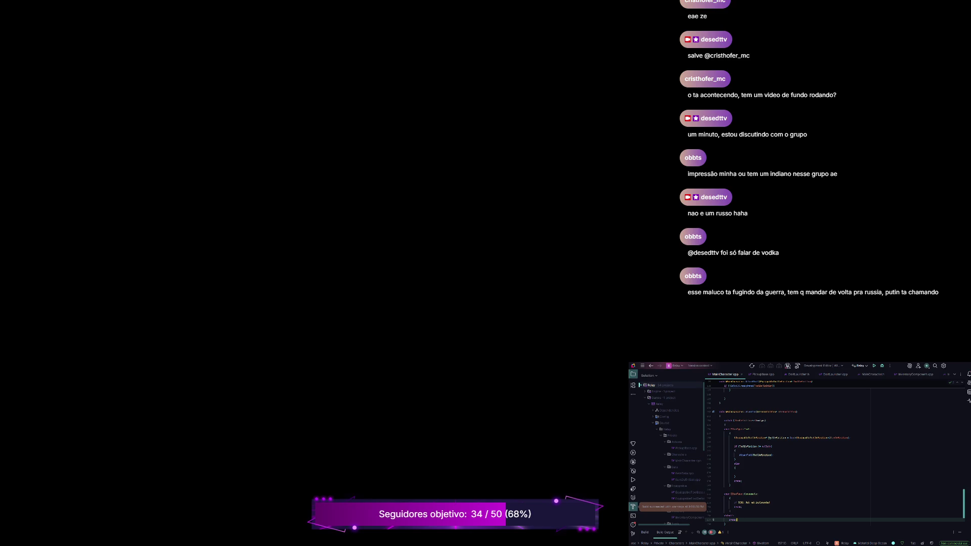
left_click(873, 366)
left_click(748, 385)
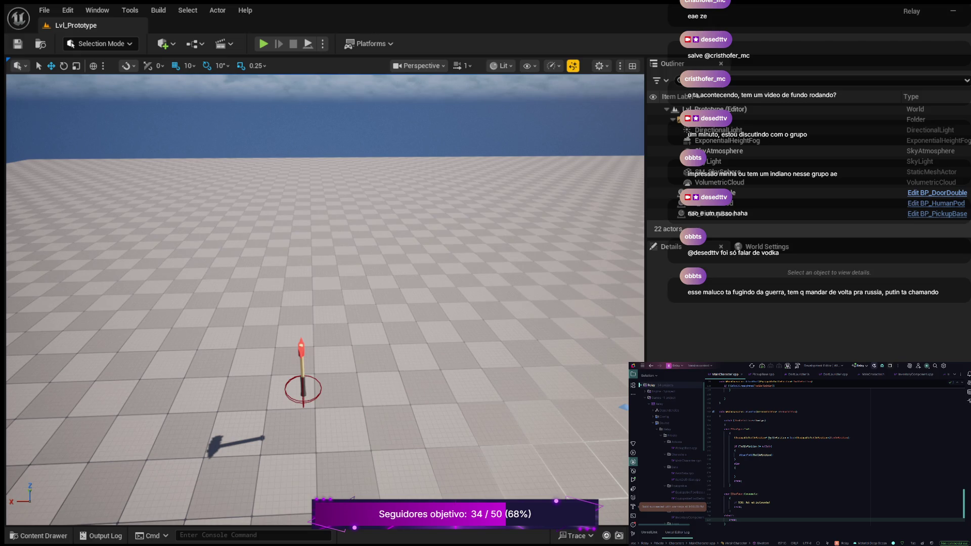
left_click(39, 536)
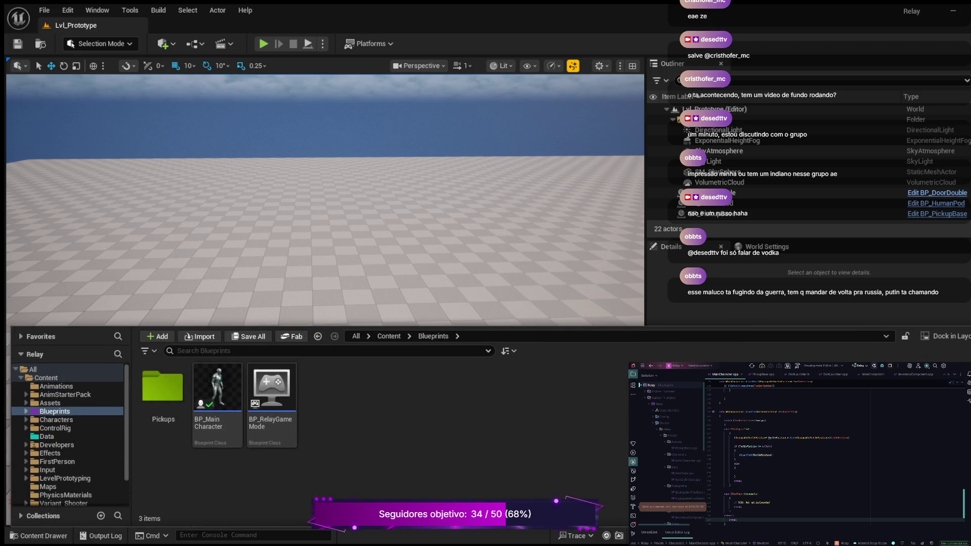
scroll(101, 485, "down", 1)
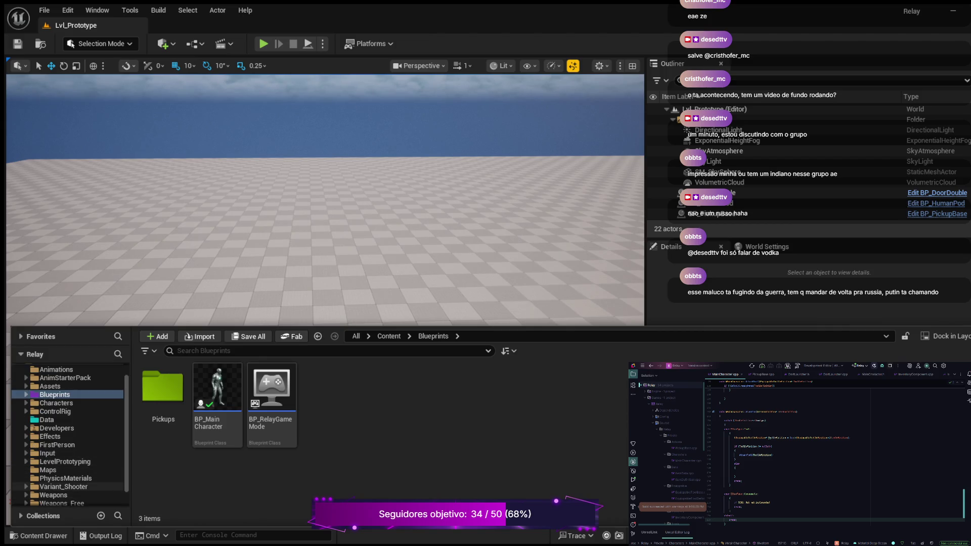
left_click(63, 487)
left_click(26, 487)
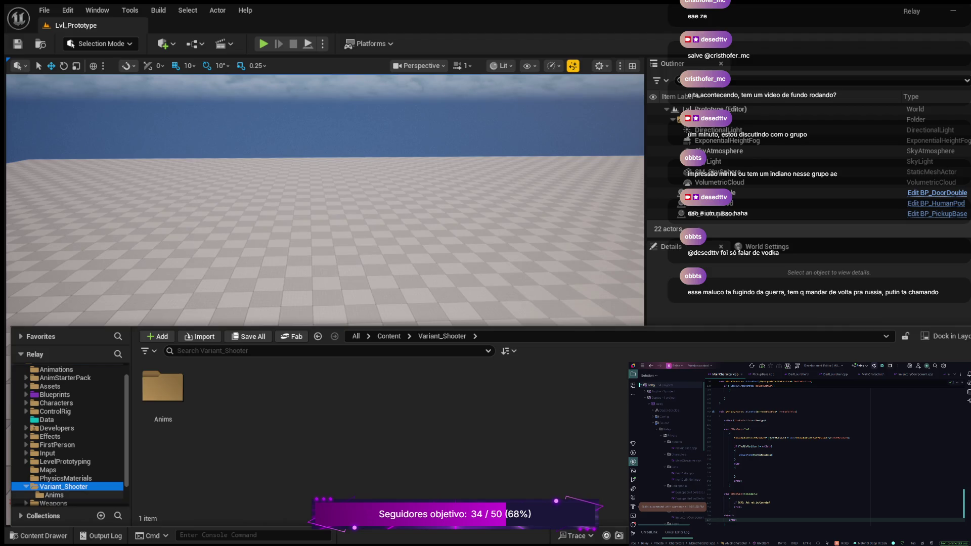
left_click(54, 495)
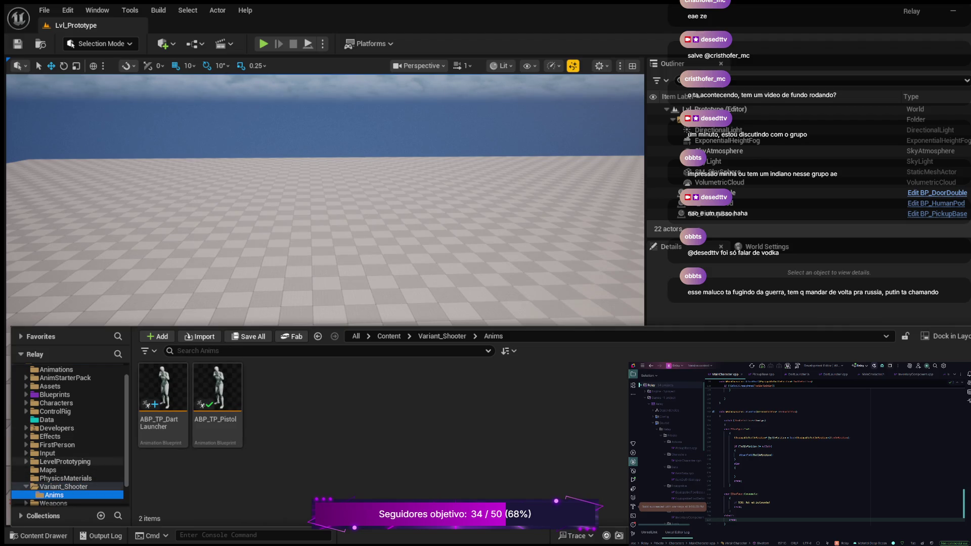
left_click(47, 453)
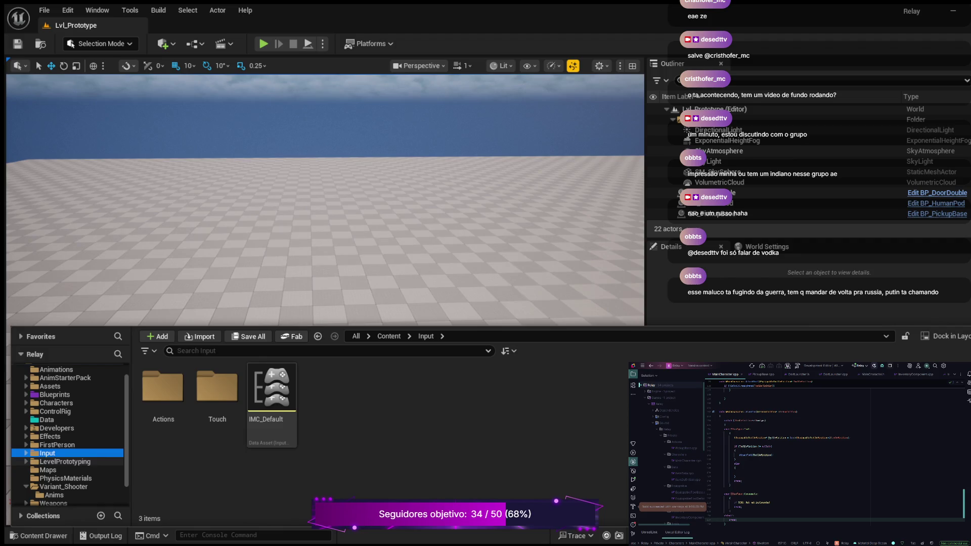
key("Up")
key("Right")
key("Down")
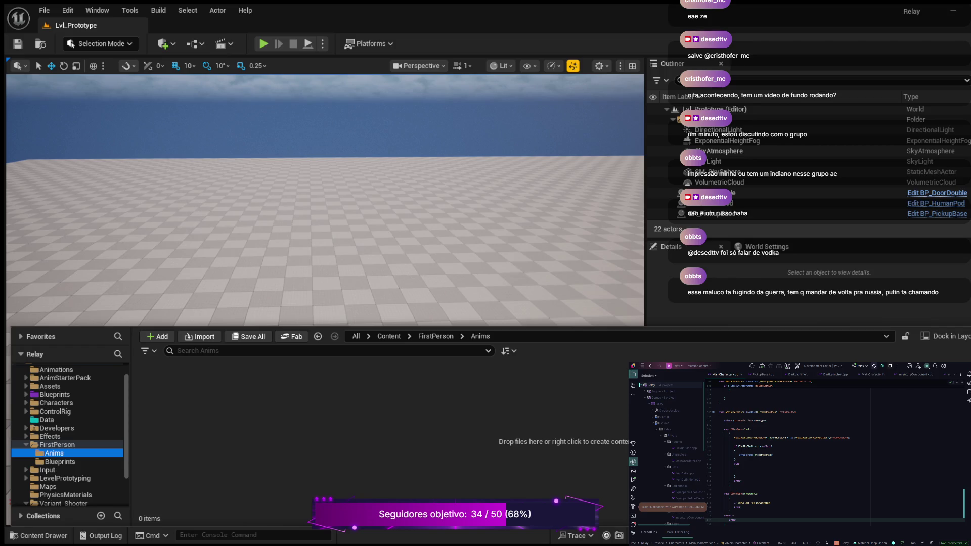
key("ctrl+space")
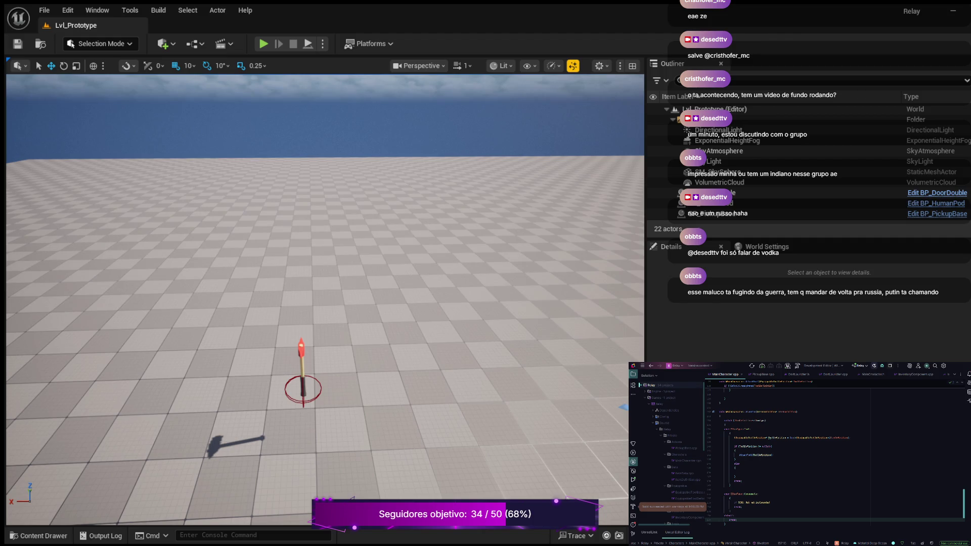
left_click(39, 535)
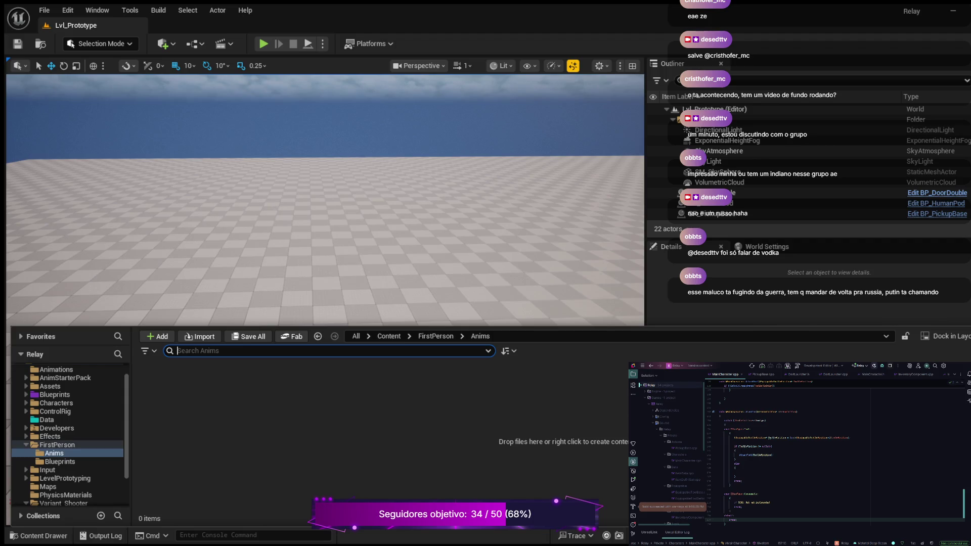
left_click(47, 469)
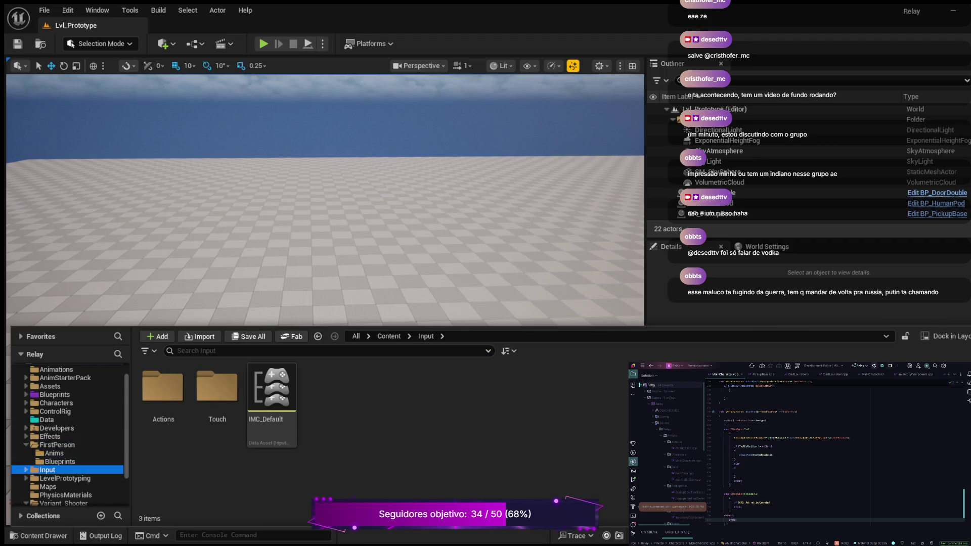
left_click(26, 470)
left_click(56, 478)
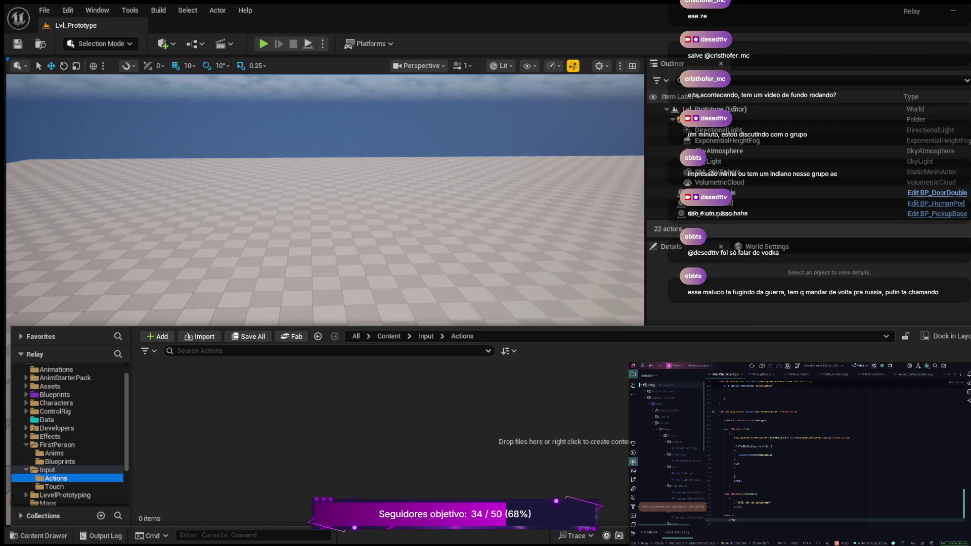
left_click(26, 469)
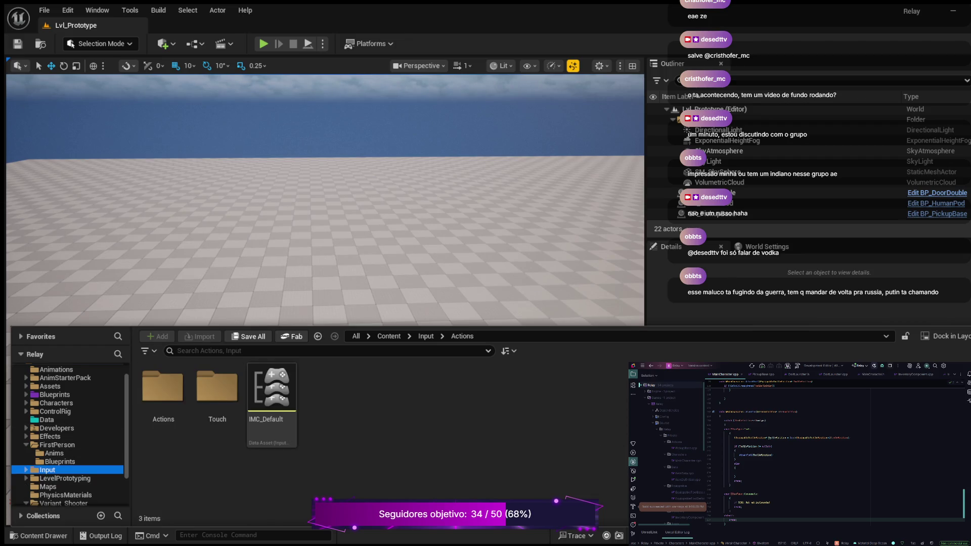
left_click(54, 453)
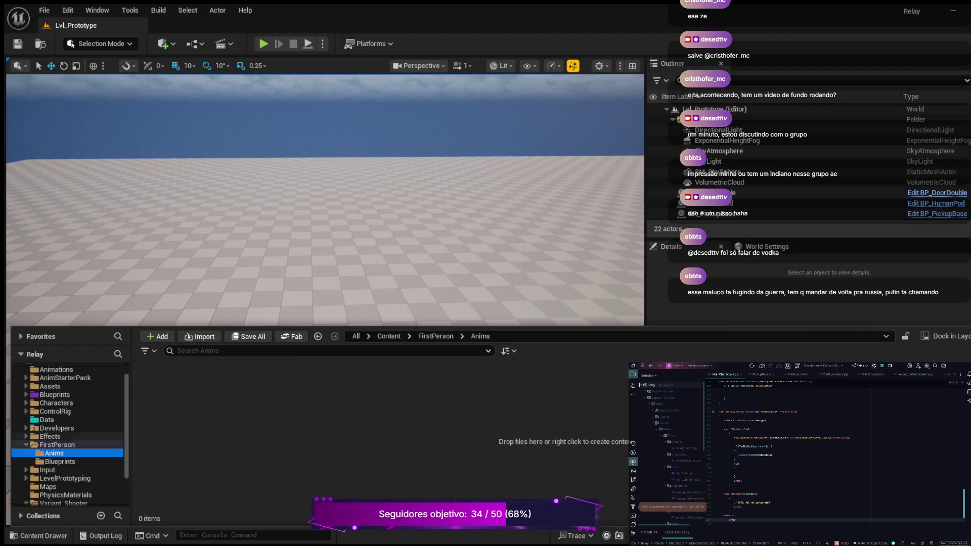
left_click(57, 445)
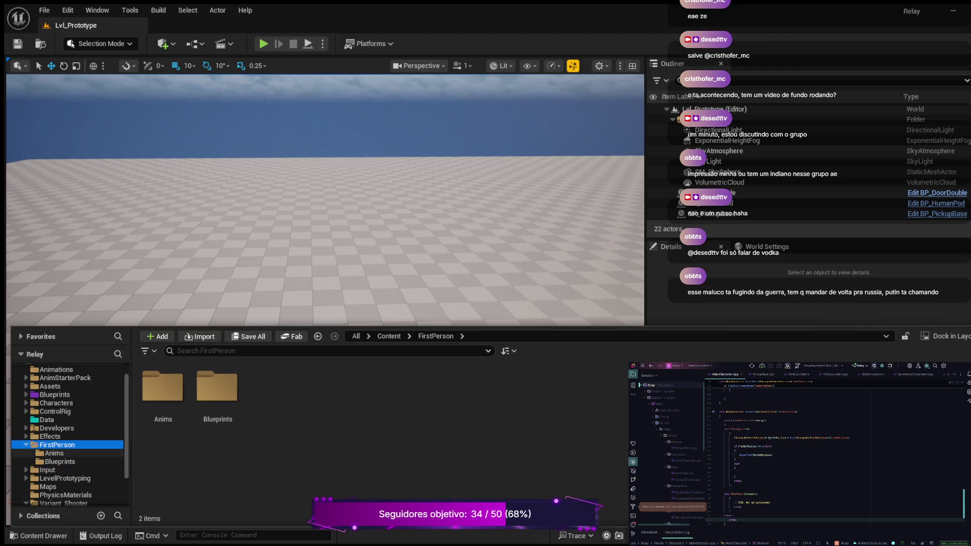
left_click(60, 461)
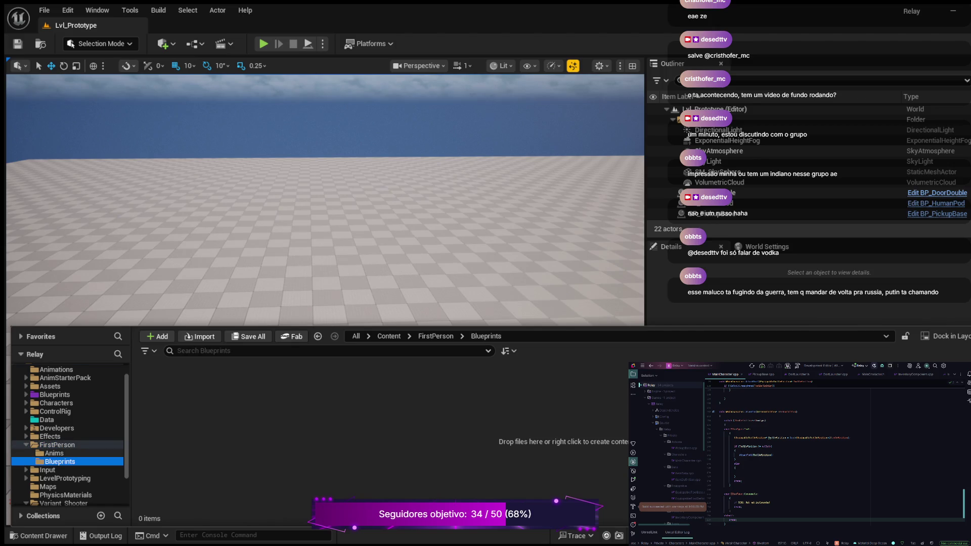
left_click(54, 453)
left_click(57, 444)
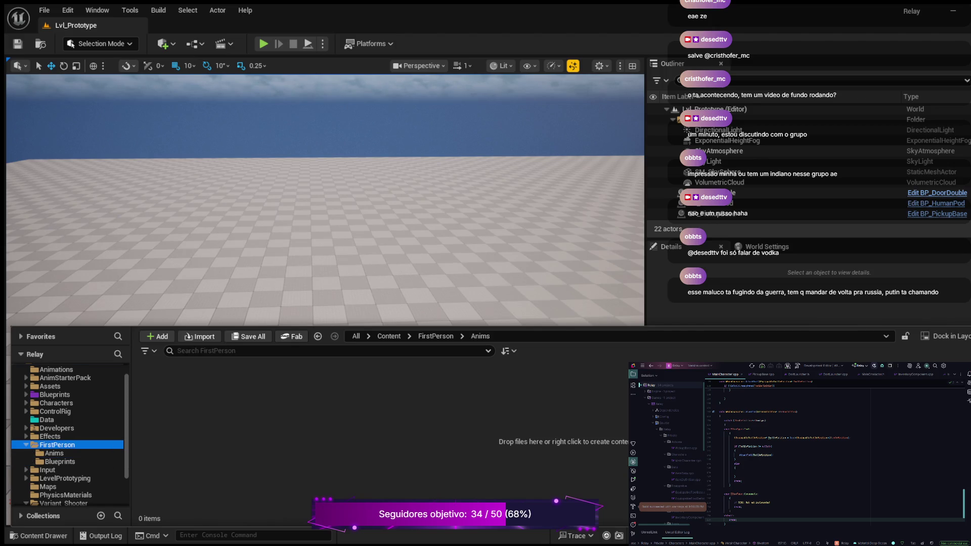
key("Left")
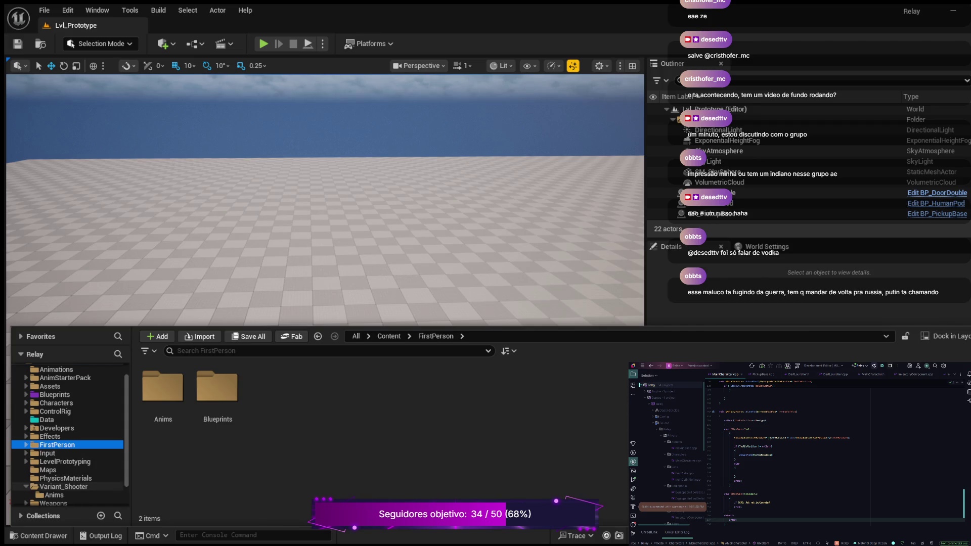
scroll(71, 481, "down", 2)
left_click(54, 469)
left_click(63, 460)
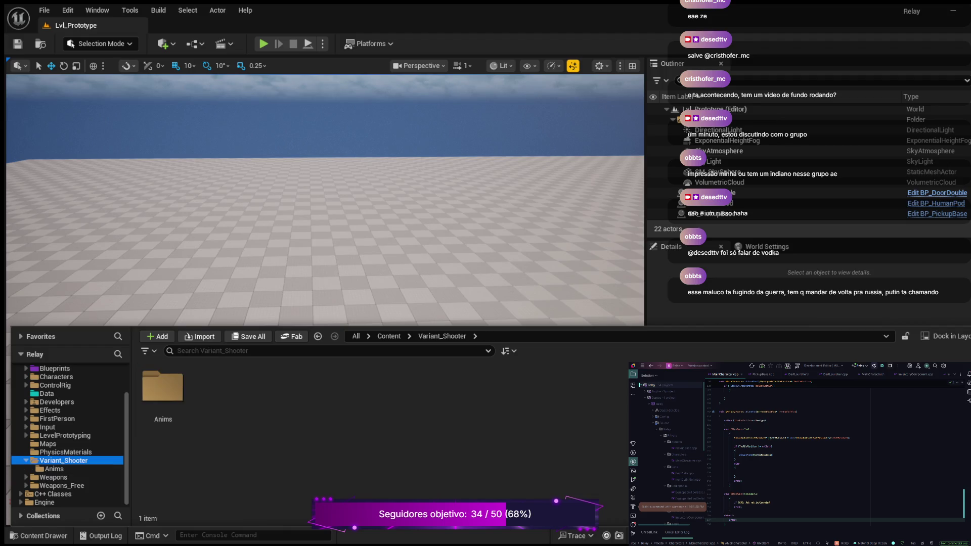
scroll(101, 445, "up", 3)
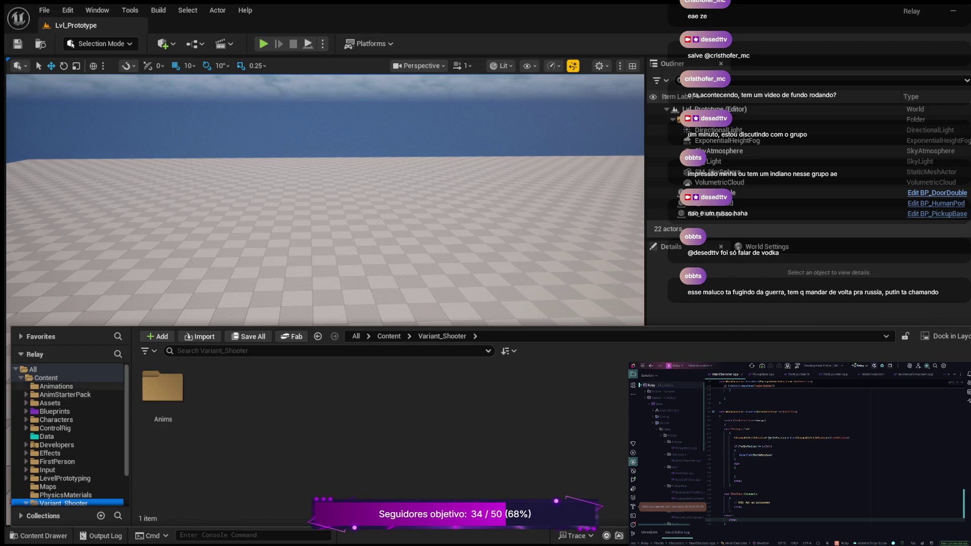
left_click(64, 395)
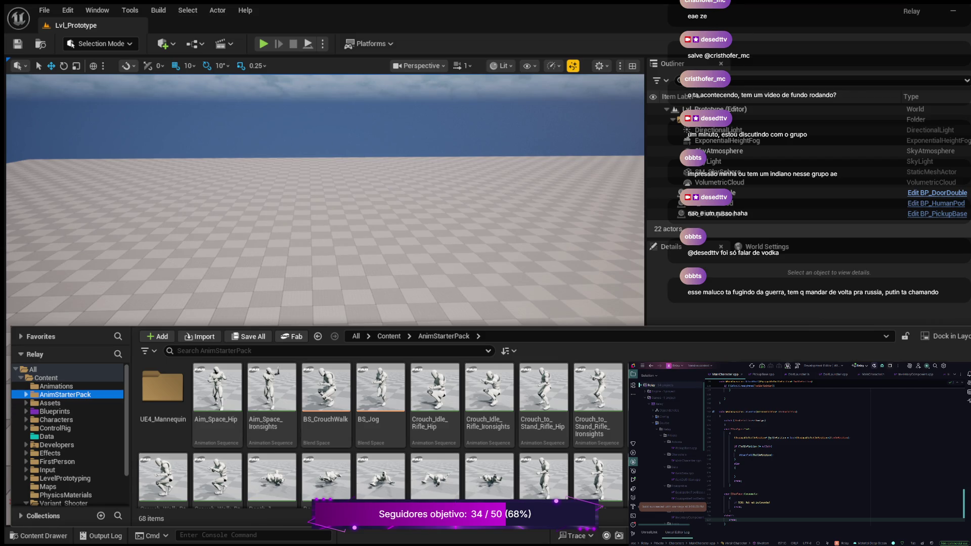
left_click(27, 394)
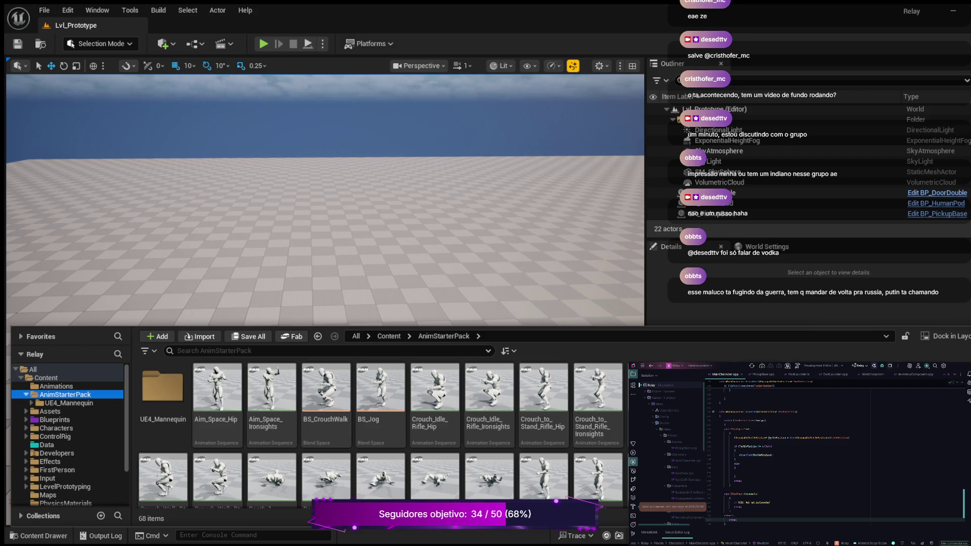
left_click(27, 394)
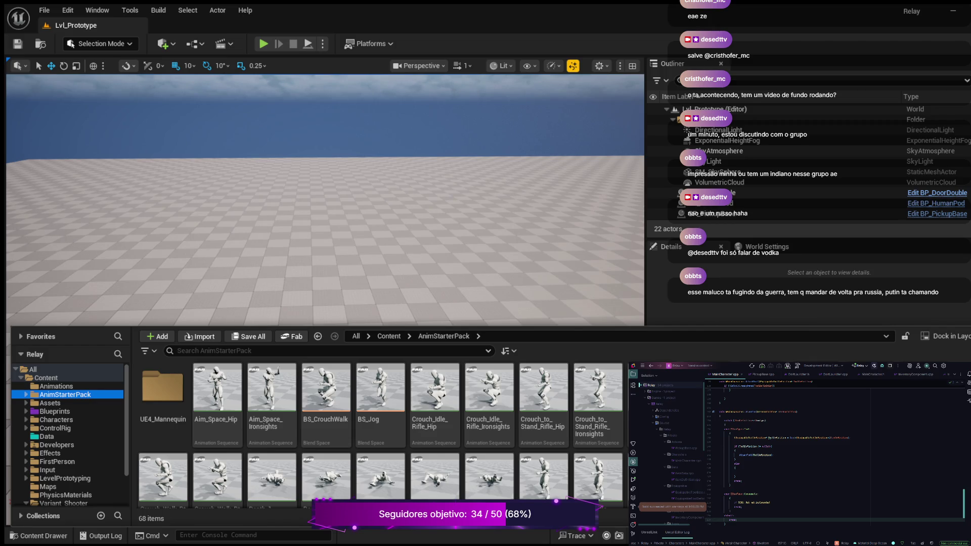
scroll(379, 429, "down", 15)
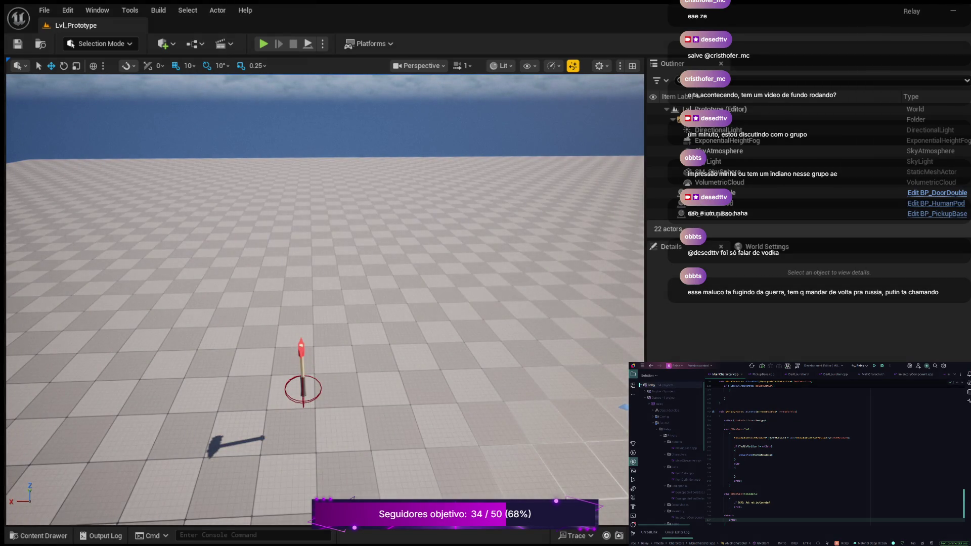
Open the Content Drawer and look inside the Animations folder
key("ctrl+space")
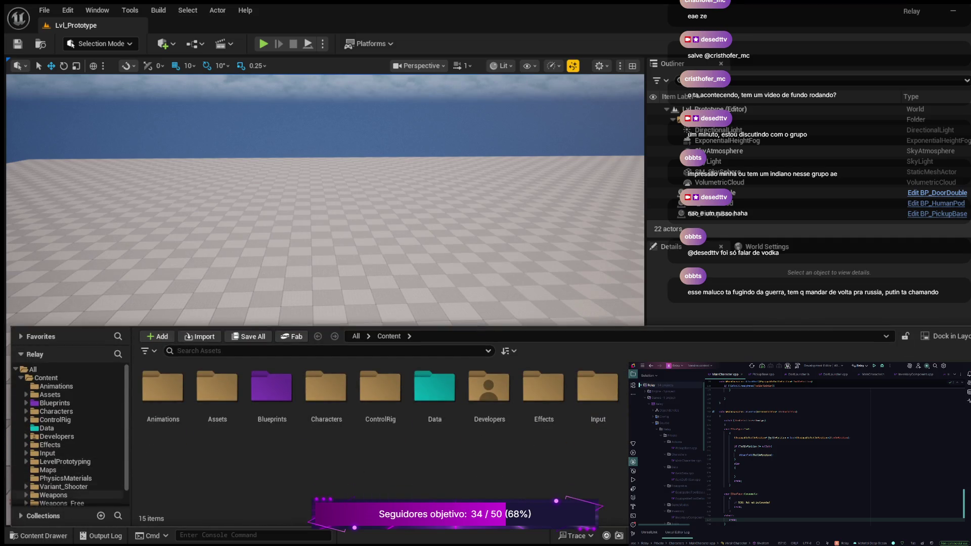
left_click(57, 386)
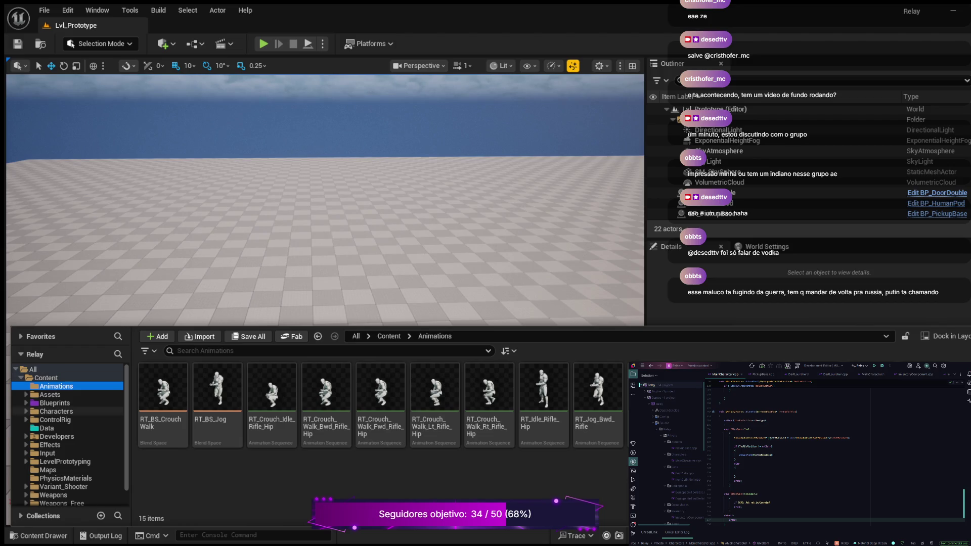
scroll(71, 445, "down", 1)
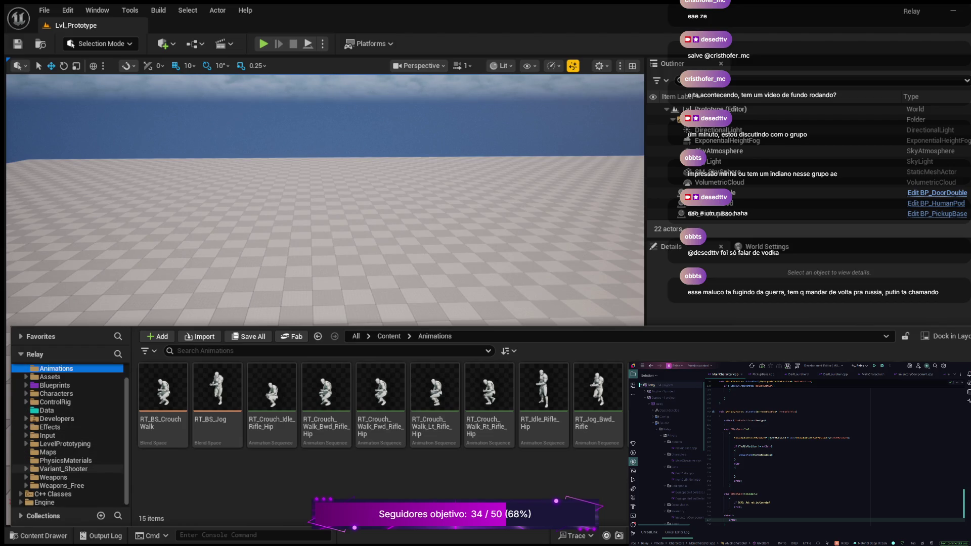
Check the Input folder's Actions and Touch subfolders, both empty, then return to Input
left_click(47, 435)
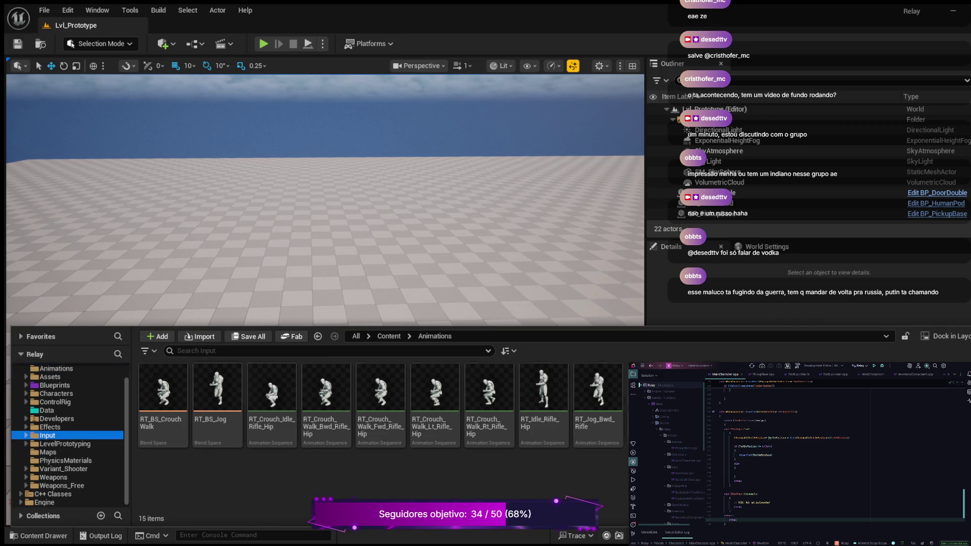
left_click(26, 435)
left_click(56, 444)
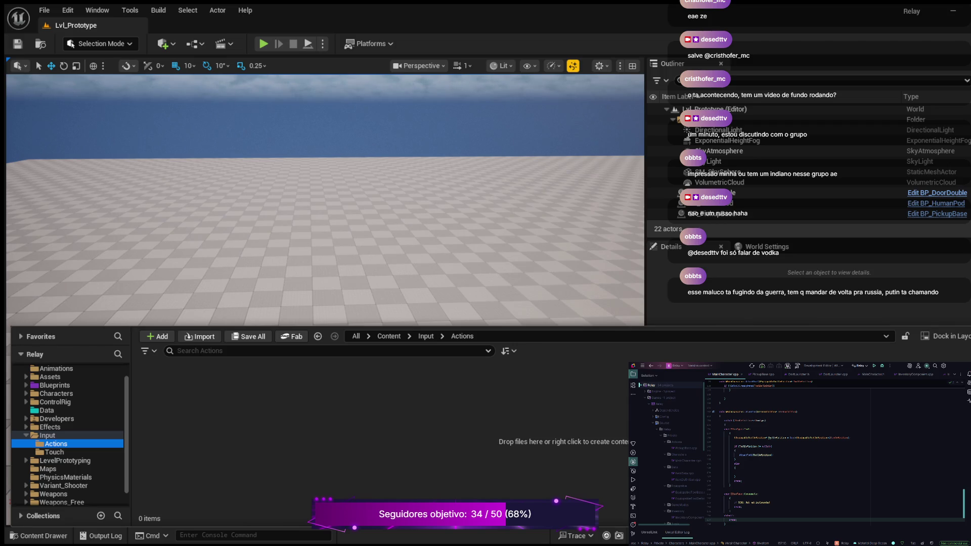
scroll(71, 435, "down", 1)
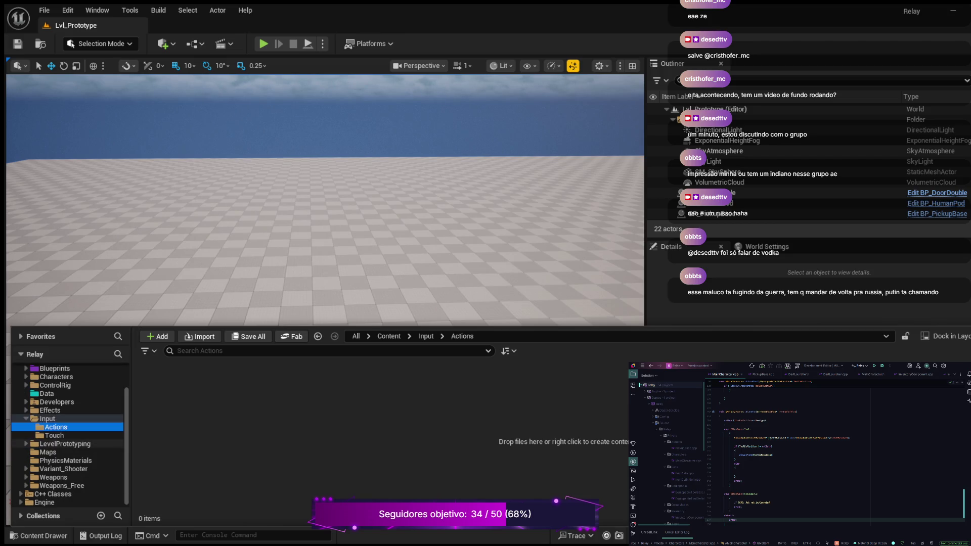
left_click(54, 435)
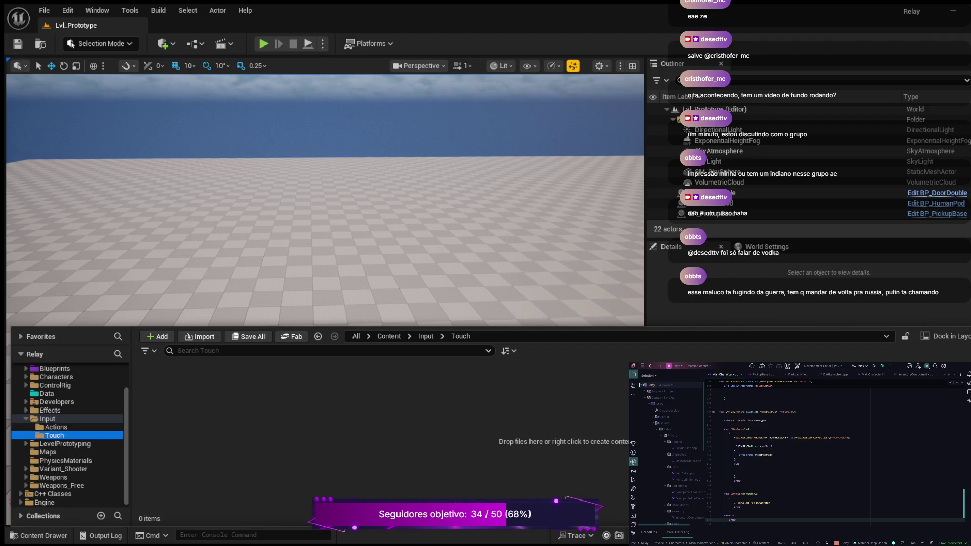
left_click(47, 419, "ctrl")
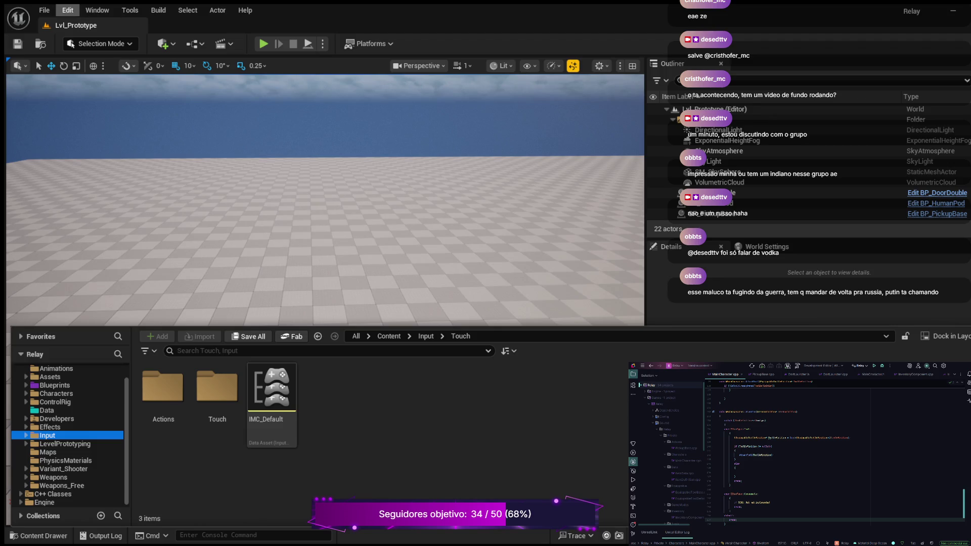
Close the Content Drawer to return to the full Lvl_Prototype level view
left_click(44, 10)
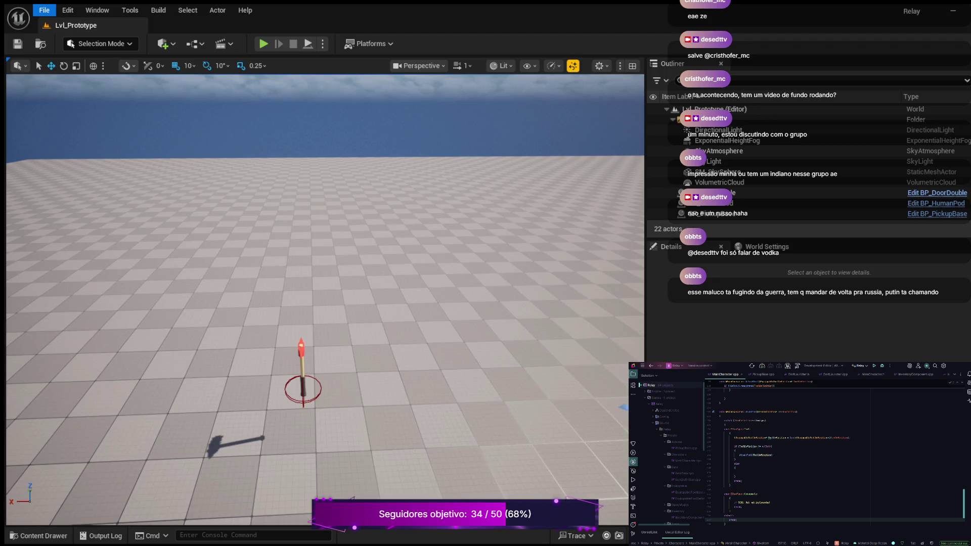
Open the Plugins list from the main menu and search for 'enhanced'
key("Right")
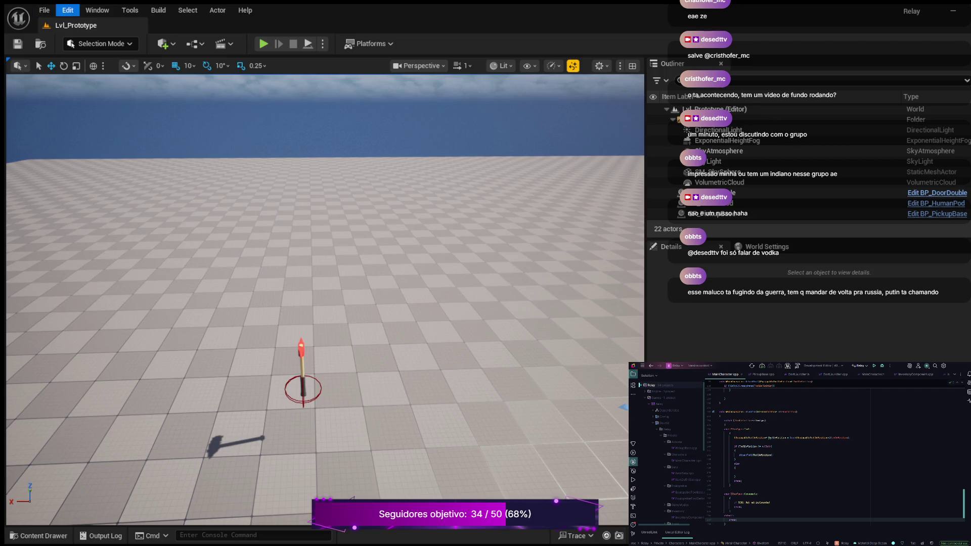
key("Return")
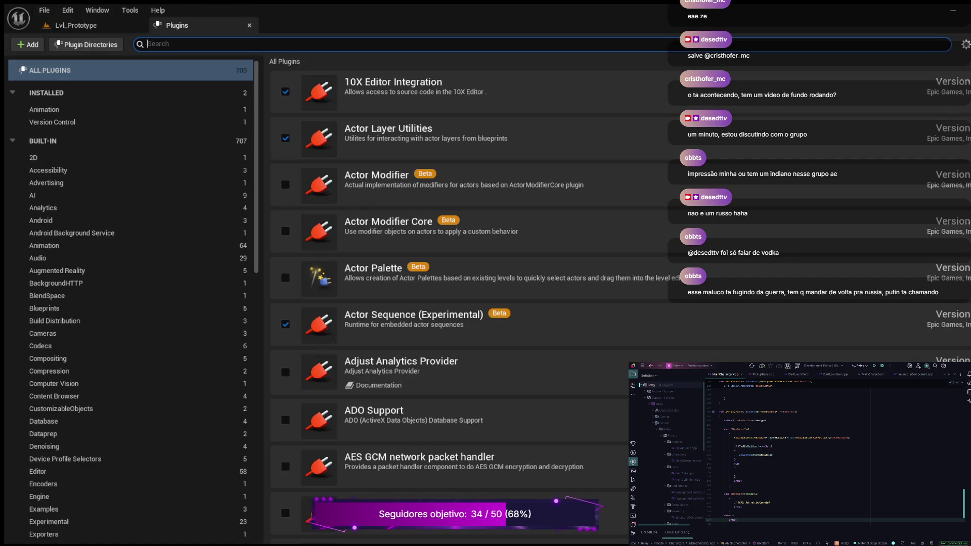
type("enh")
type("anced")
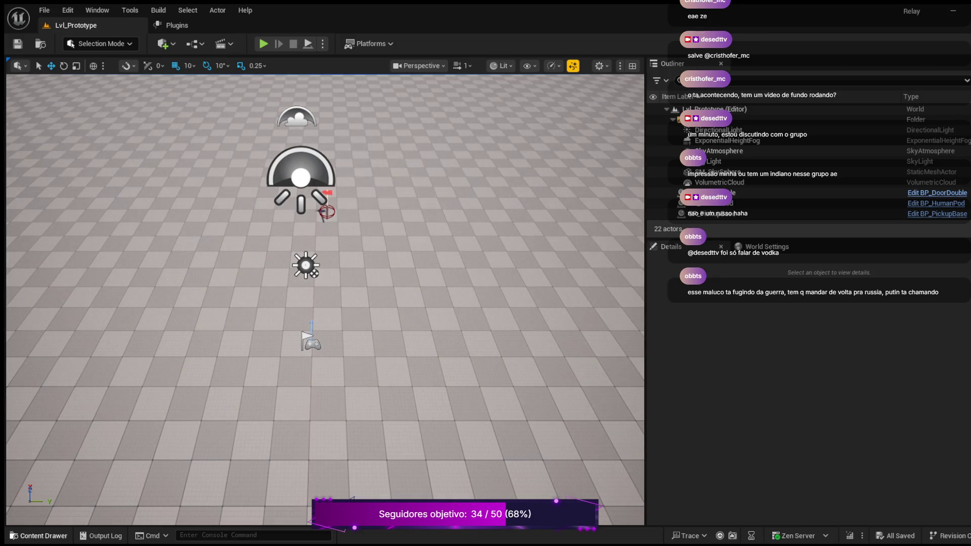
left_click(41, 536)
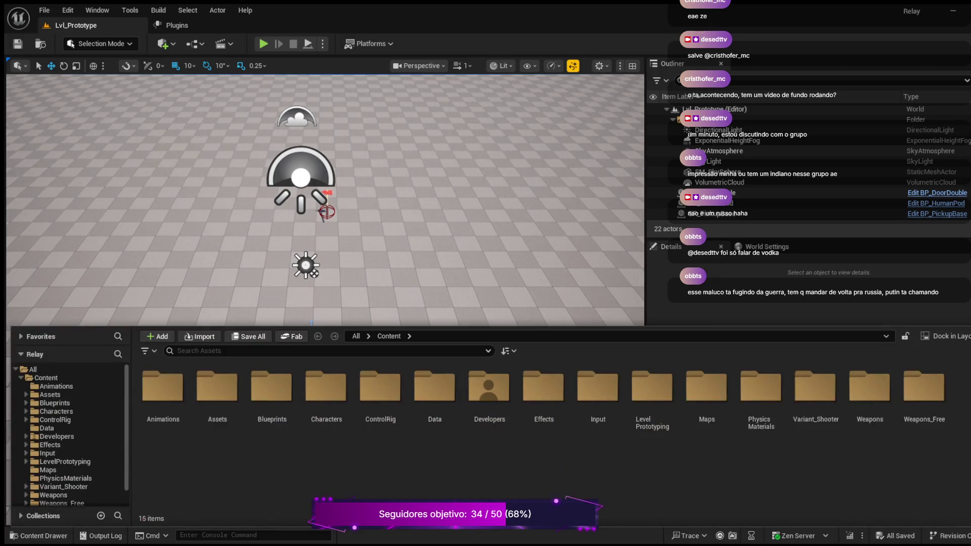
left_click(47, 453)
left_click(26, 453)
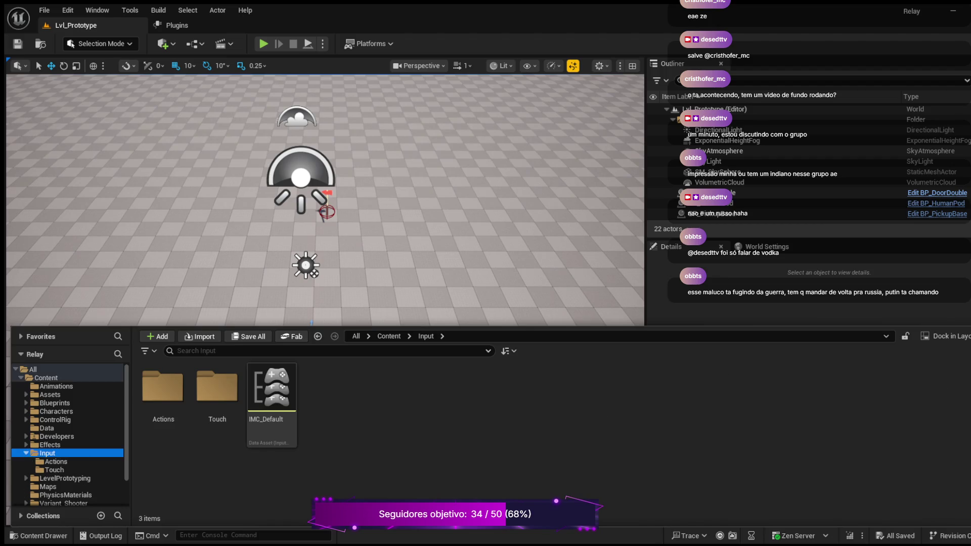
left_click(56, 461)
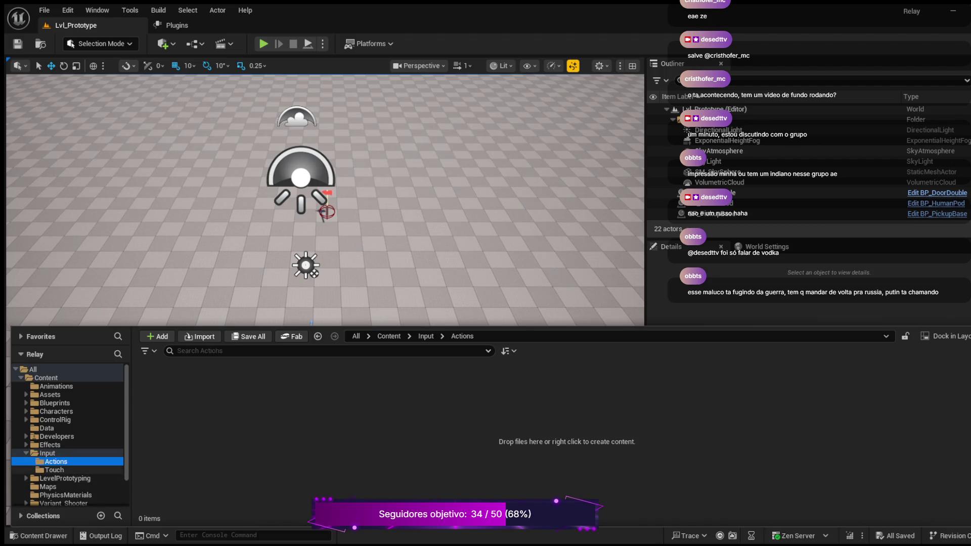
left_click(54, 470)
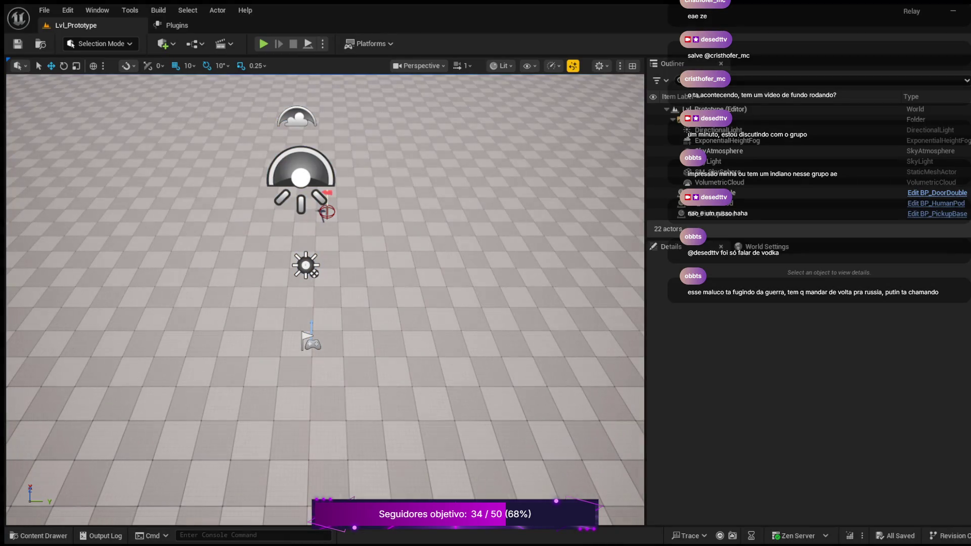
Name a new Input Action IA_Move in Input/Actions, recheck the Actions folder, and return to Input
key("ctrl+space")
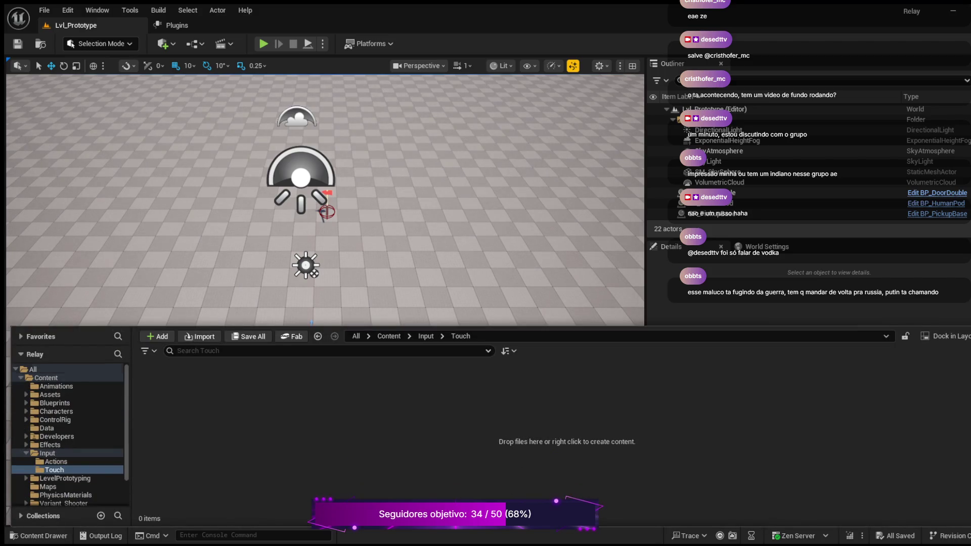
left_click(55, 461)
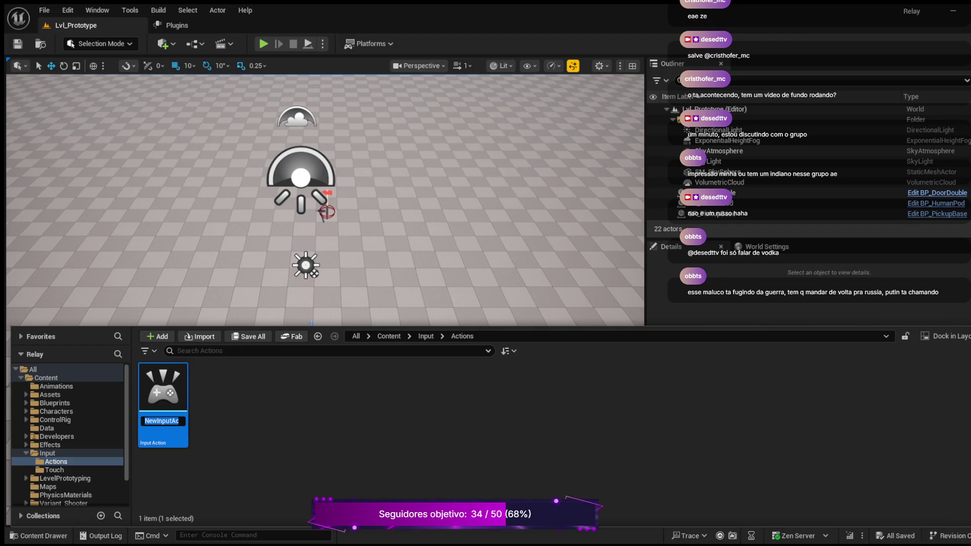
type("I")
type("A_Move")
key("Return")
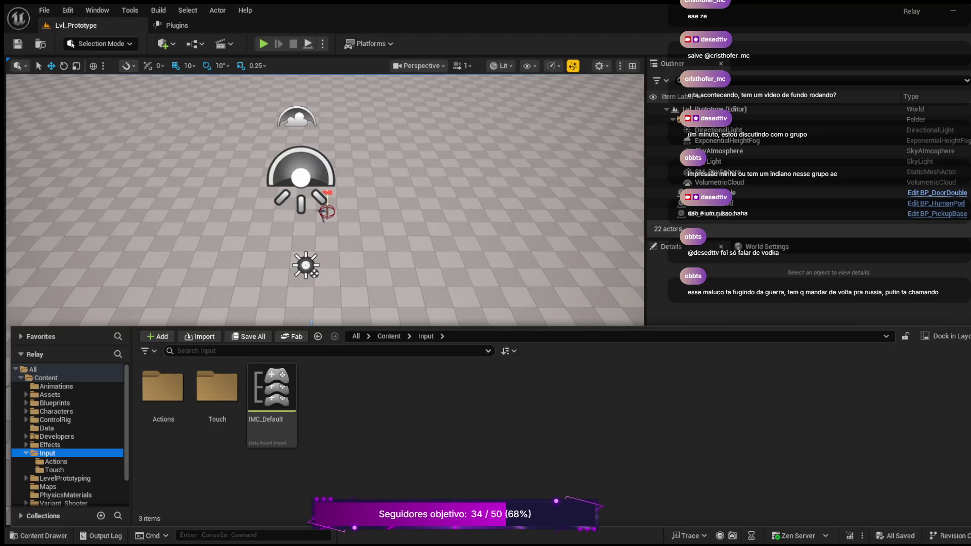
left_click(56, 461)
left_click(47, 453)
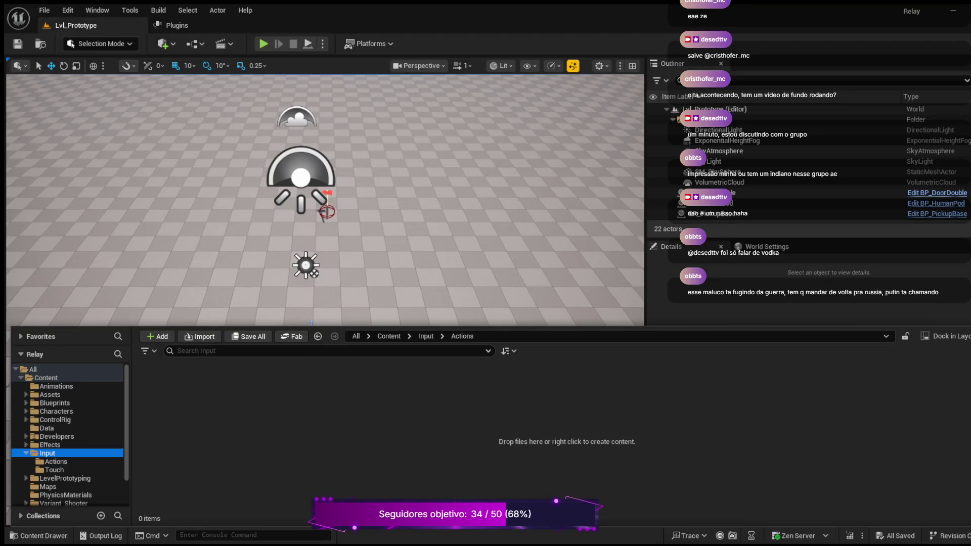